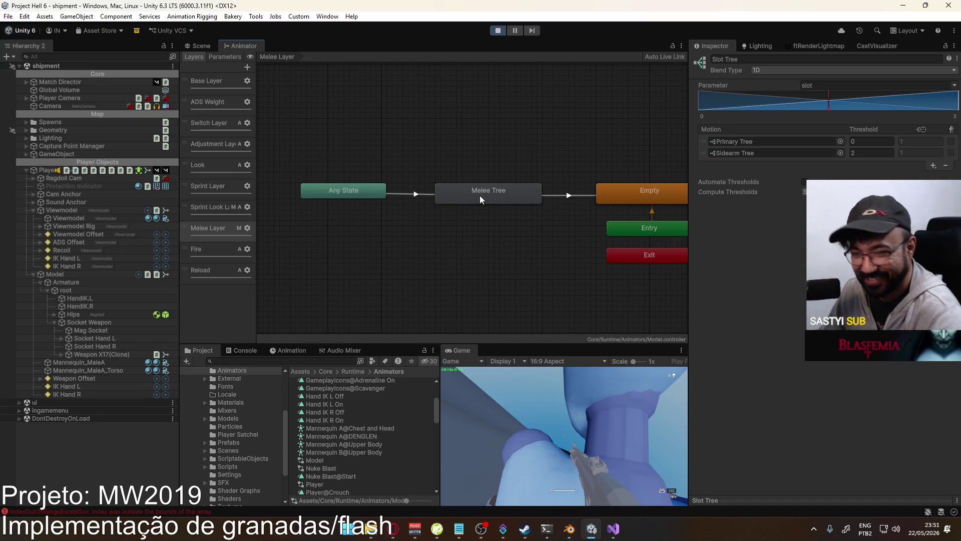
- Look inside the Melee Tree blend tree, then return to the Melee Layer graph
left_click(475, 200)
double_click(475, 198)
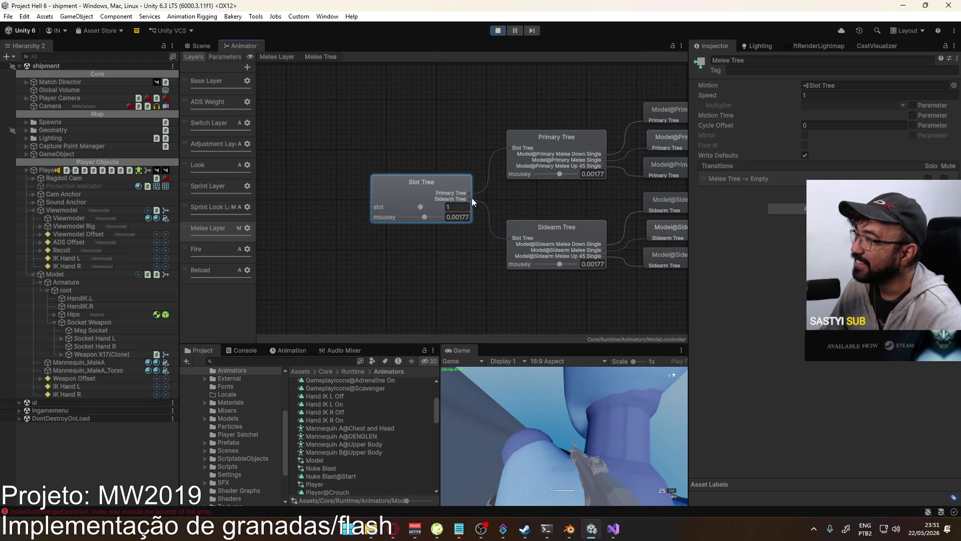
left_click(277, 57)
mouse_move(426, 152)
left_mouse_down()
mouse_move(358, 175)
mouse_move(394, 175)
left_mouse_up()
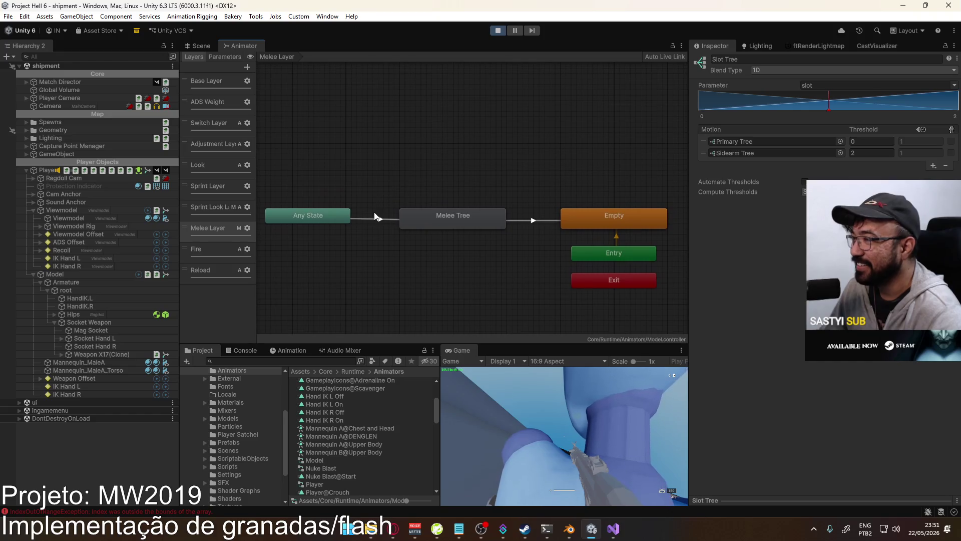
- Duplicate Melee Tree with its Any State and Empty transitions, placing Melee Tree 0 above it
left_click(481, 220)
left_click(532, 221, "shift")
left_click(342, 221, "shift")
key("ctrl+d")
mouse_move(466, 179)
left_mouse_down()
mouse_move(406, 179)
mouse_move(419, 178)
left_mouse_up()
- Add a condition to the Any State to Melee Tree transition requiring state Equals 4
left_click(397, 194)
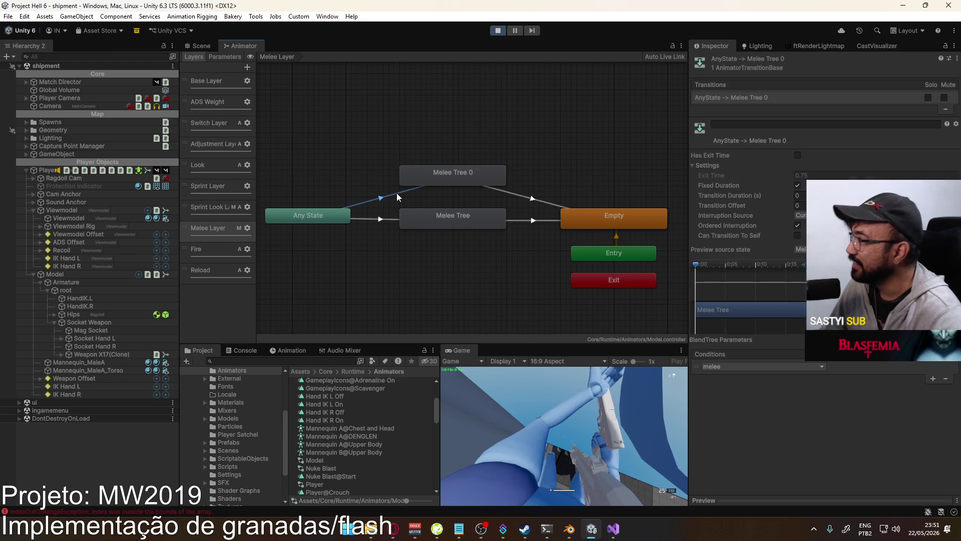
left_click(382, 220)
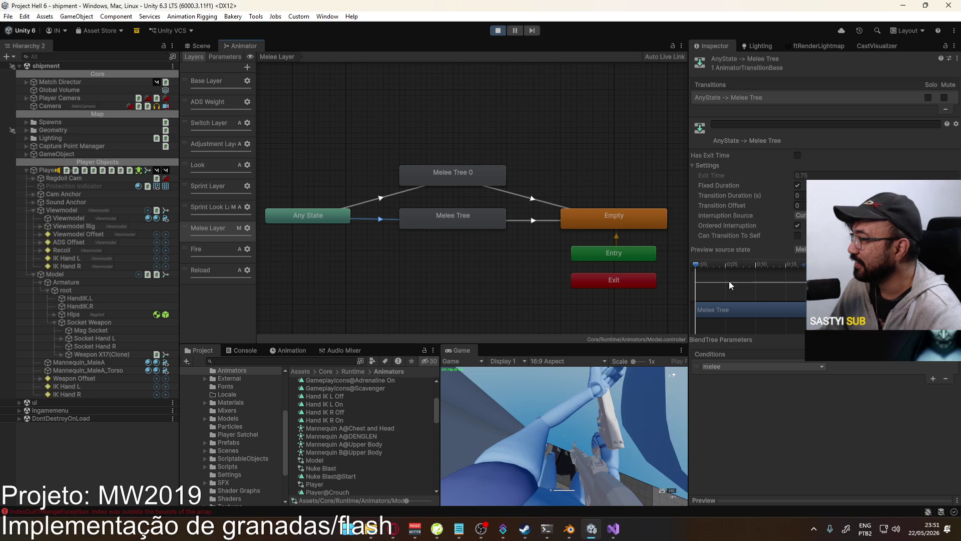
left_click(933, 390)
left_click(737, 380)
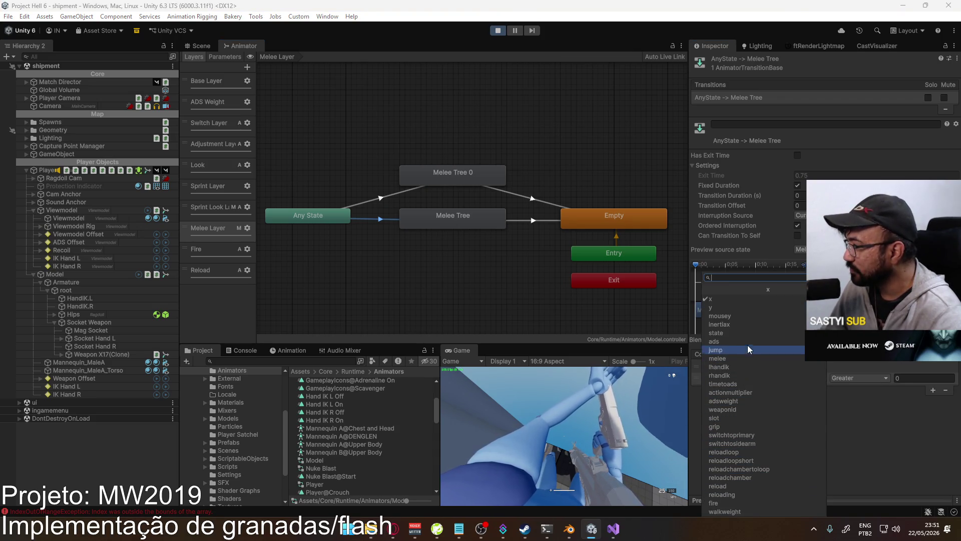
left_click(756, 334)
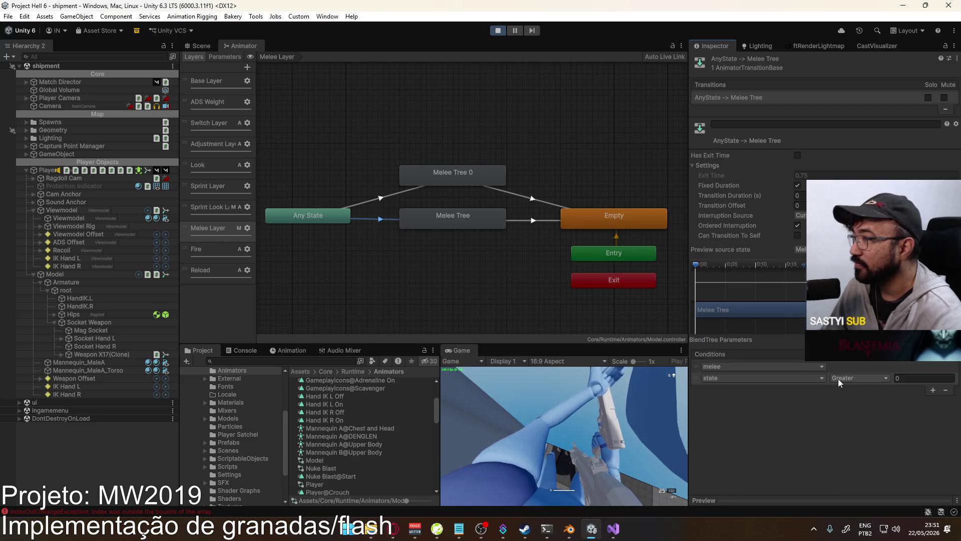
left_click(839, 379)
left_click(857, 411)
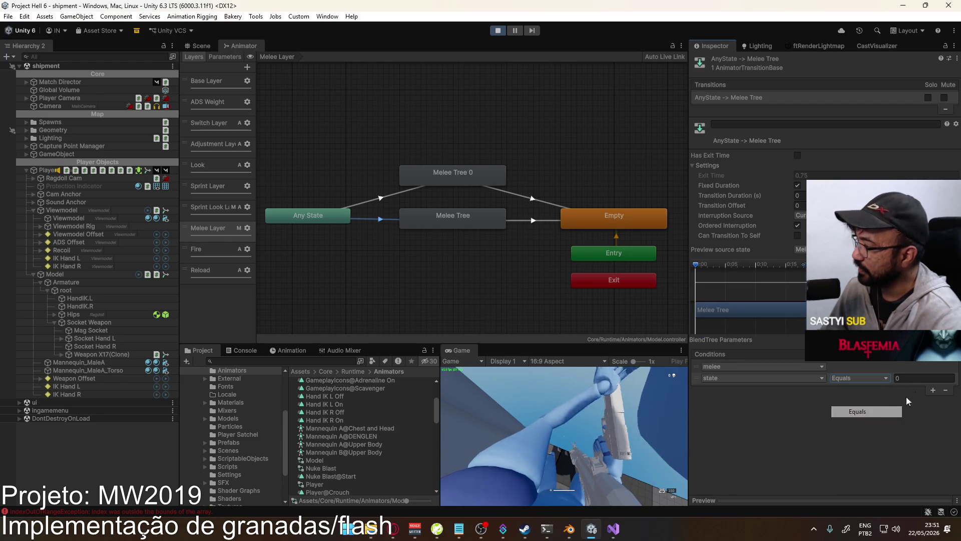
left_click(920, 379)
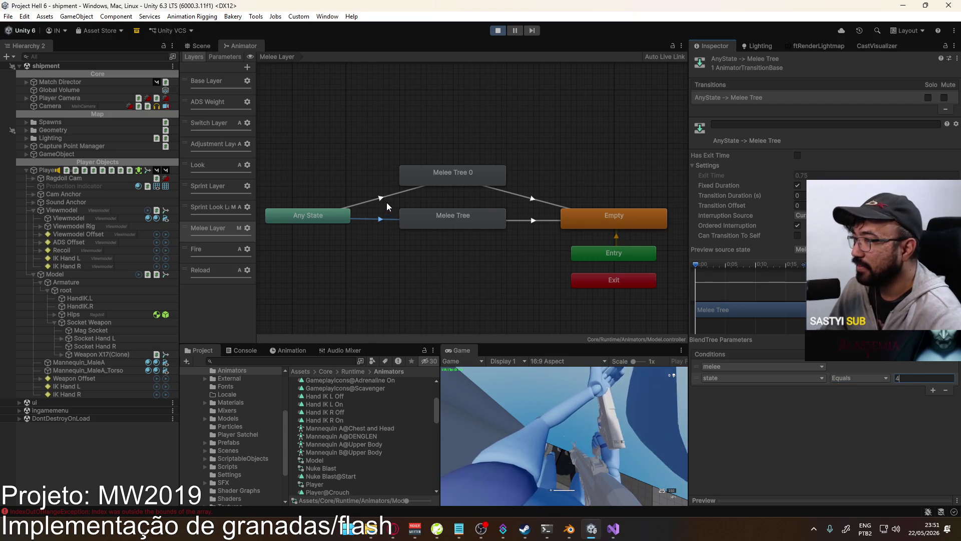
- Add a condition to the Any State to Melee Tree 0 transition requiring state NotEqual 4
left_click(380, 199)
left_click(933, 378)
left_click(768, 377)
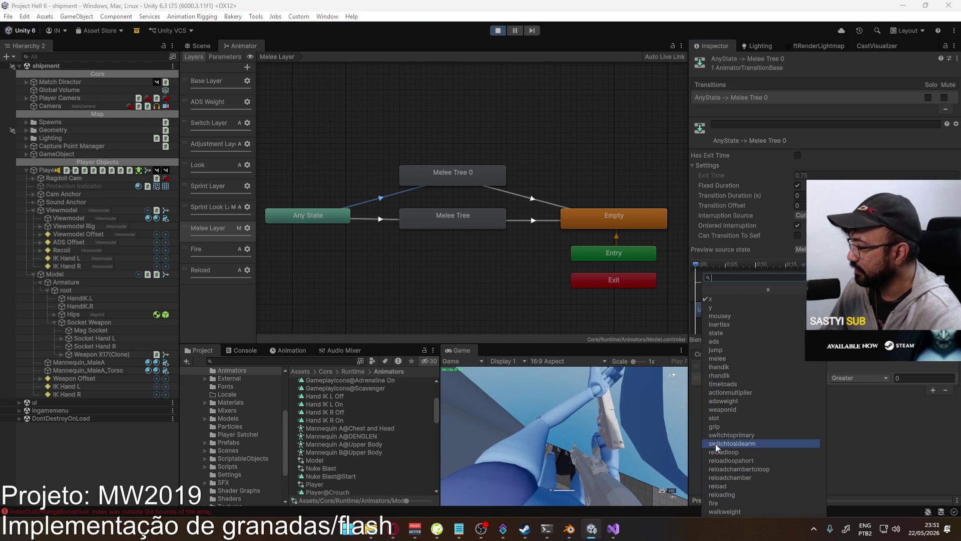
left_click(726, 333)
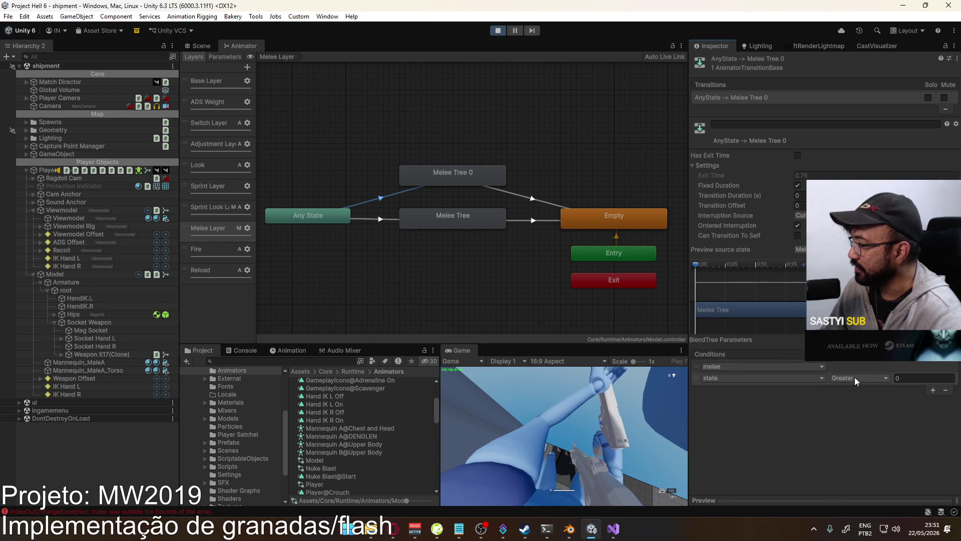
left_click(855, 377)
left_click(851, 421)
left_click(914, 377)
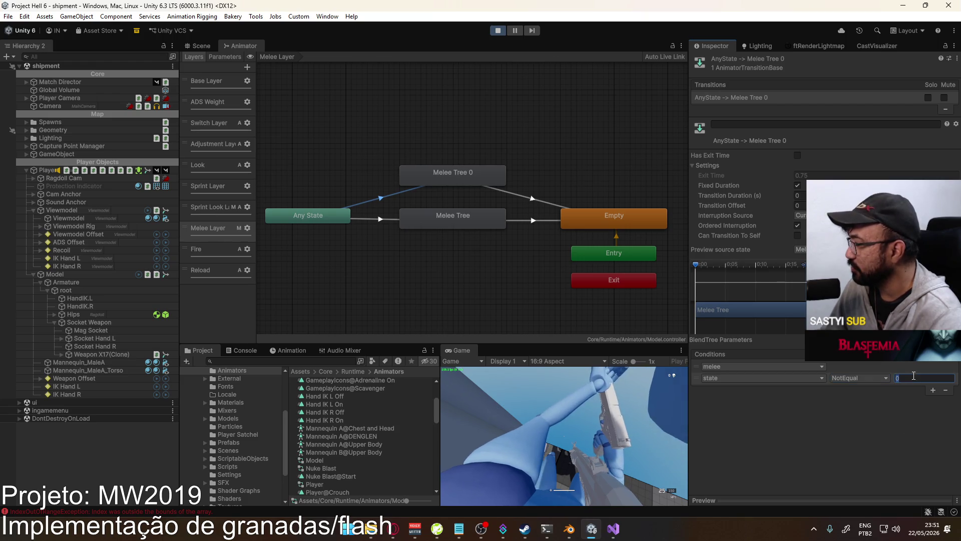
type("4")
left_click(386, 221)
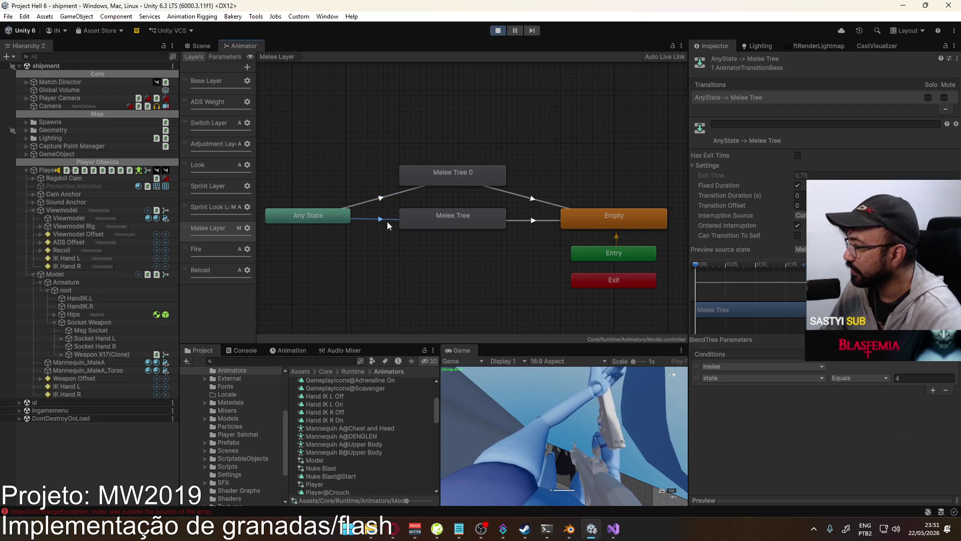
left_click(387, 196)
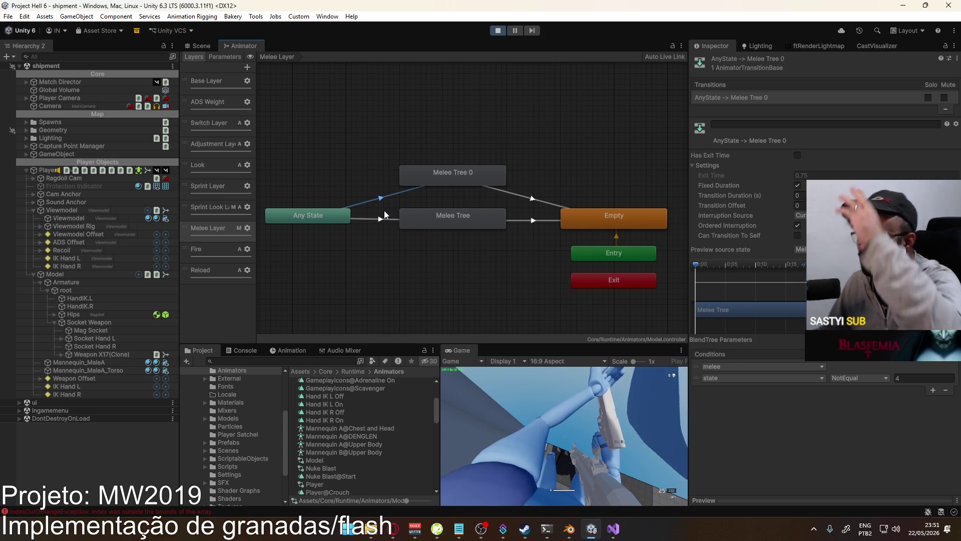
- Rename Melee Tree 0 to Melee Sprint Tree and check its incoming transition
left_click(434, 183)
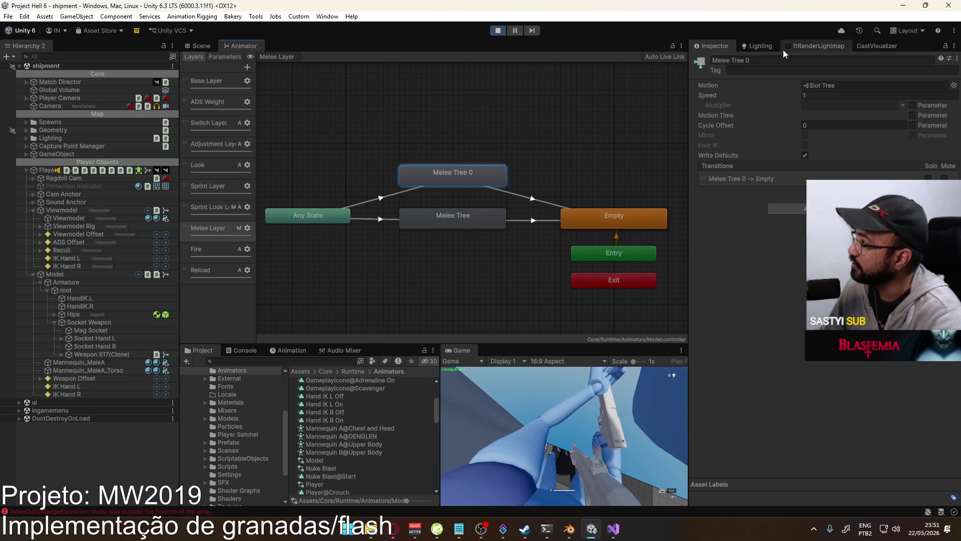
left_click(752, 60)
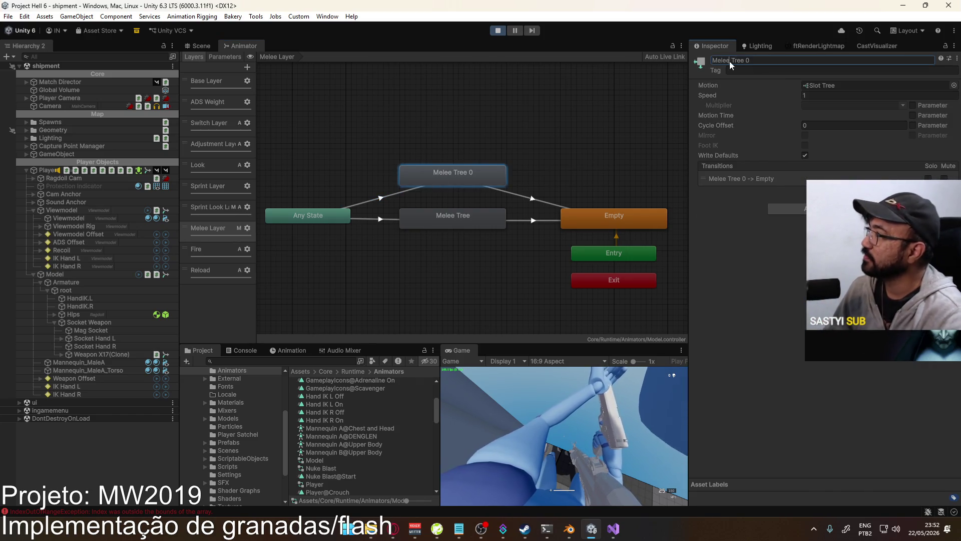
type("Sprint")
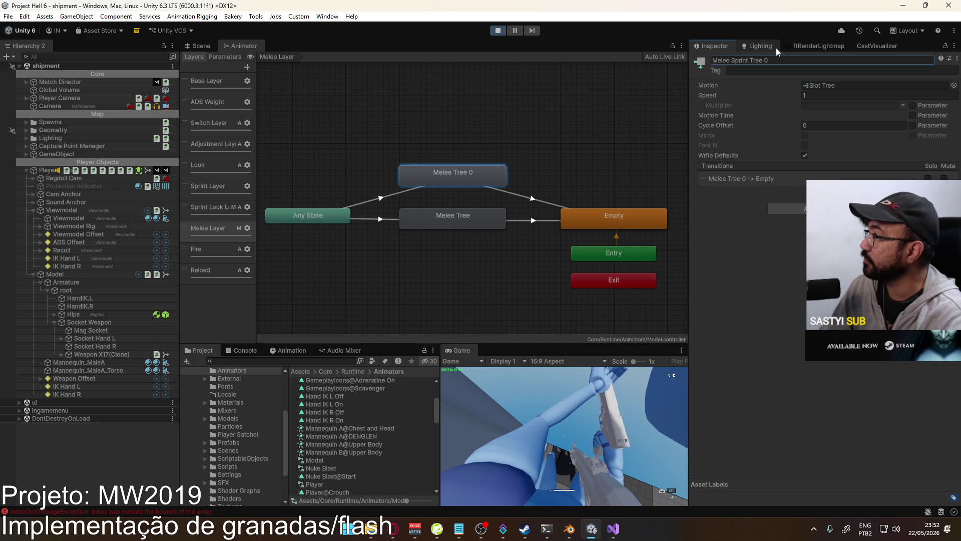
key("Return")
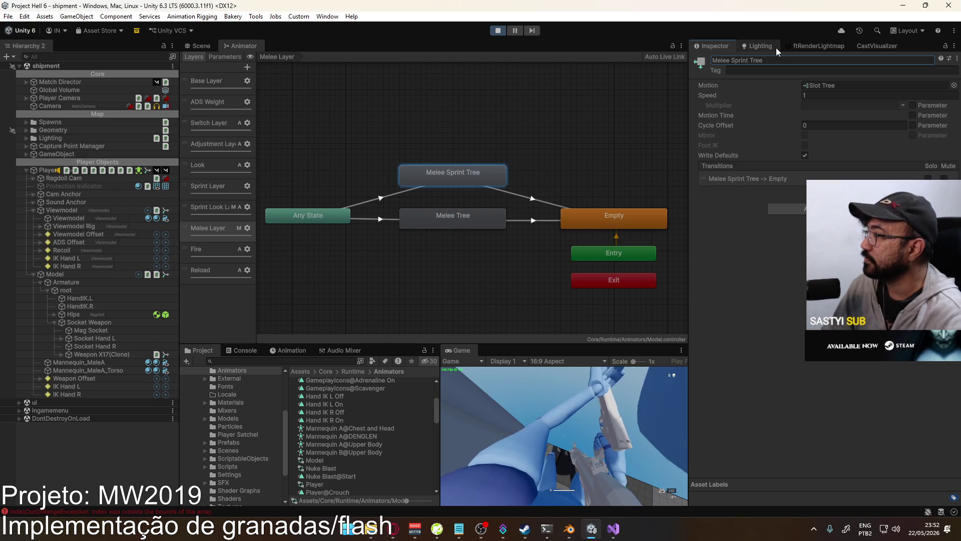
left_click(464, 217)
left_click(468, 197)
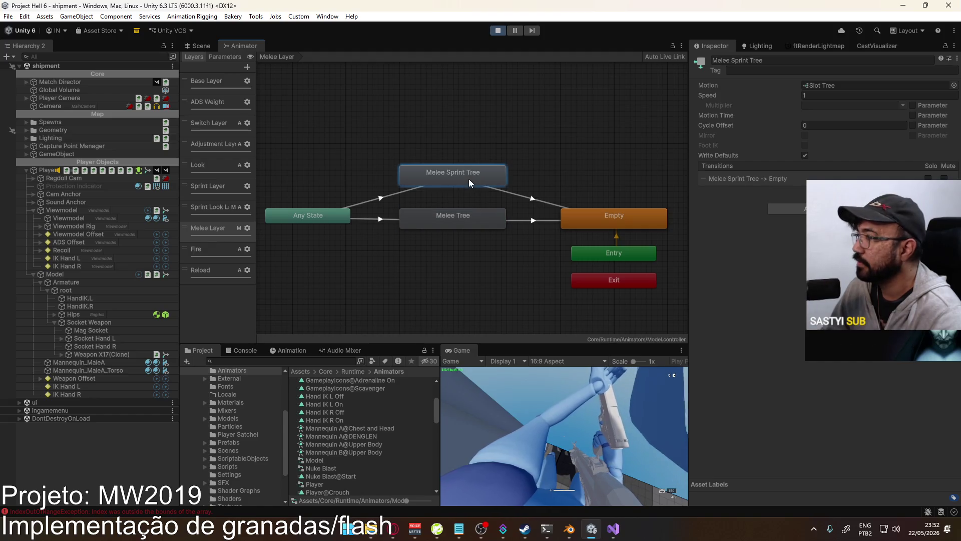
left_click(386, 224)
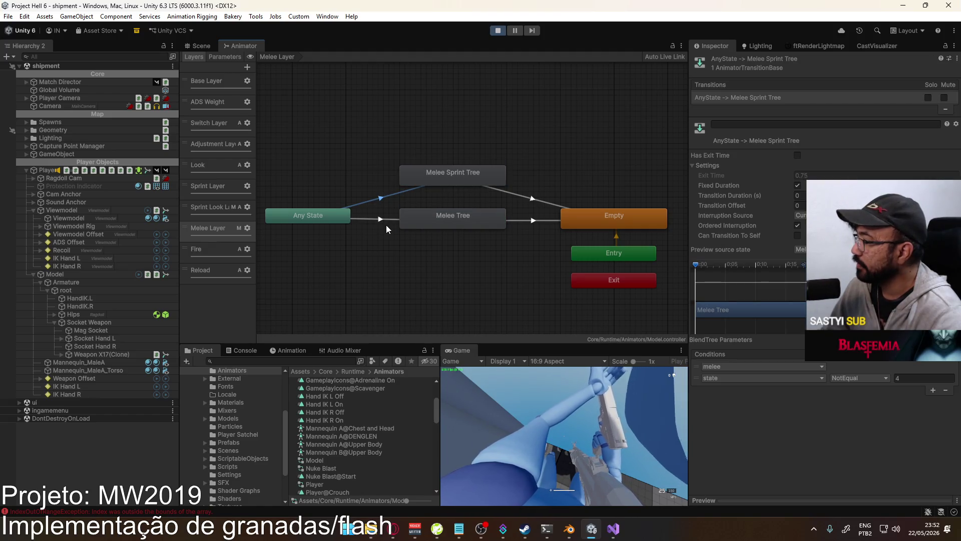
- Open the Melee Sprint Tree and browse the Primary Tree's motion clips without changing them
double_click(438, 184)
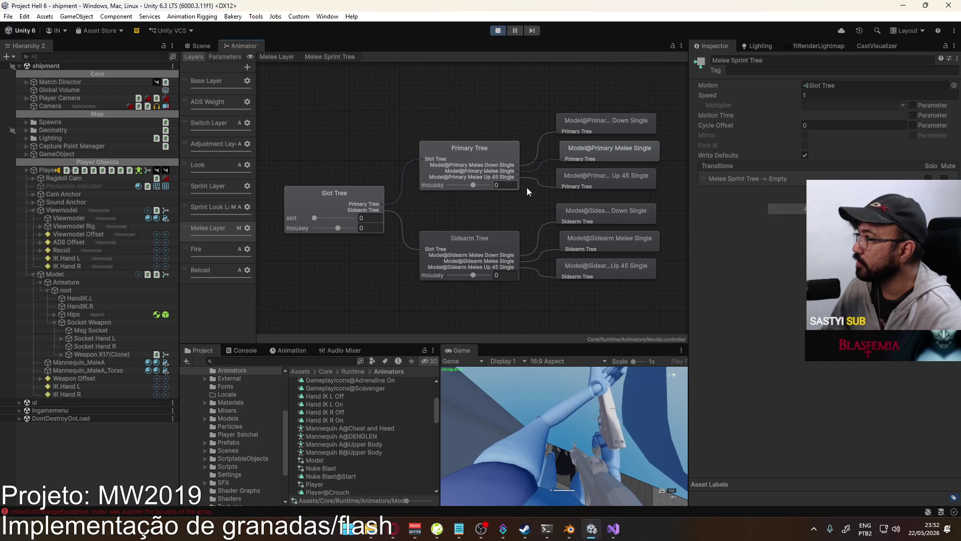
left_click(492, 185)
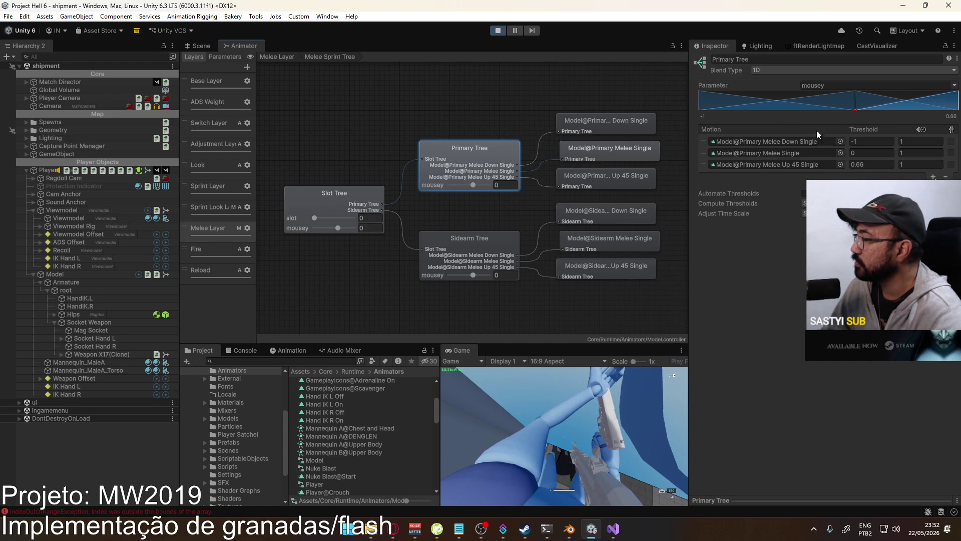
left_click(841, 153)
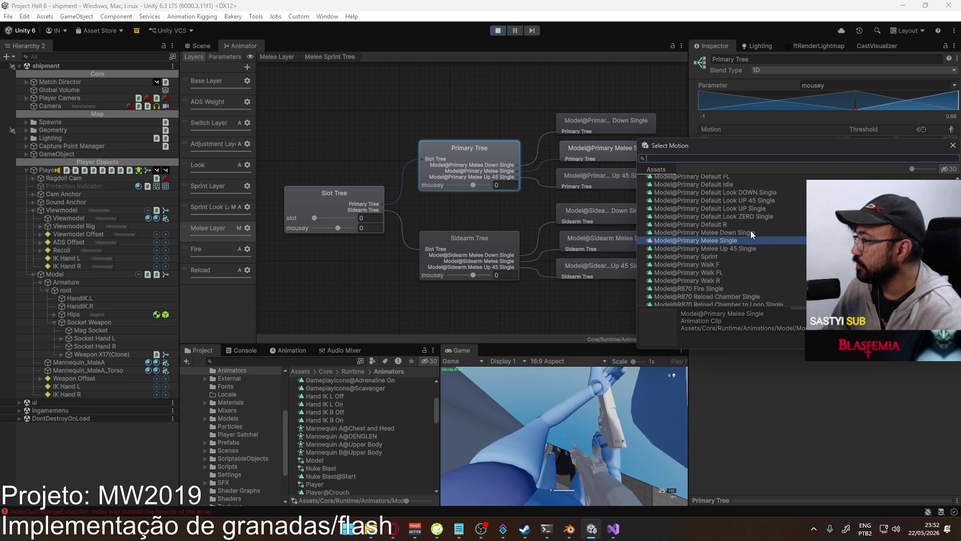
scroll(746, 244, "down", 3)
scroll(754, 245, "down", 6)
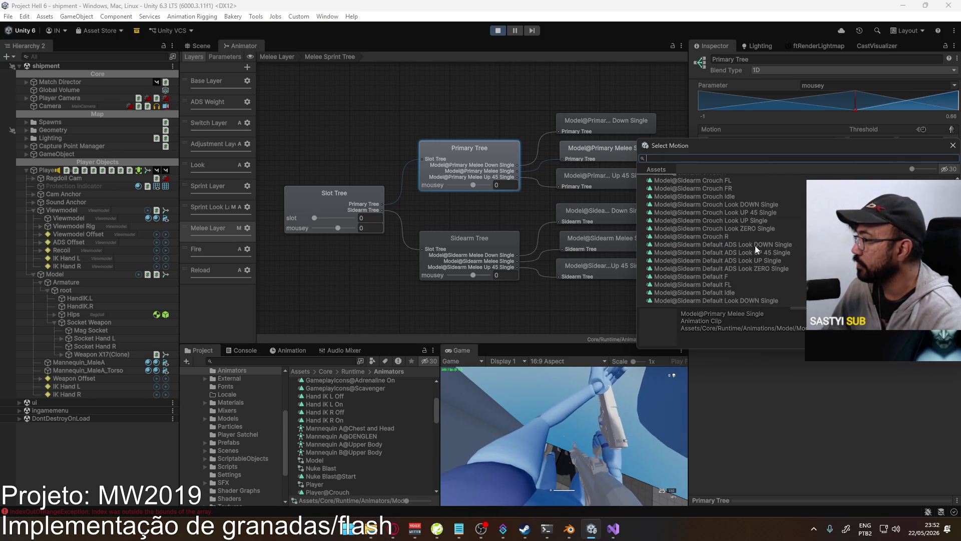
scroll(760, 262, "up", 8)
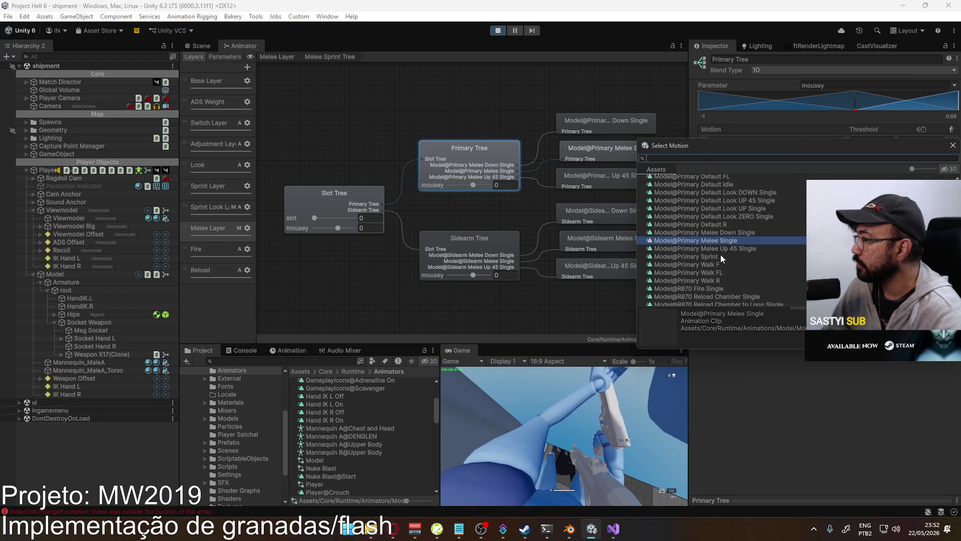
left_click(952, 145)
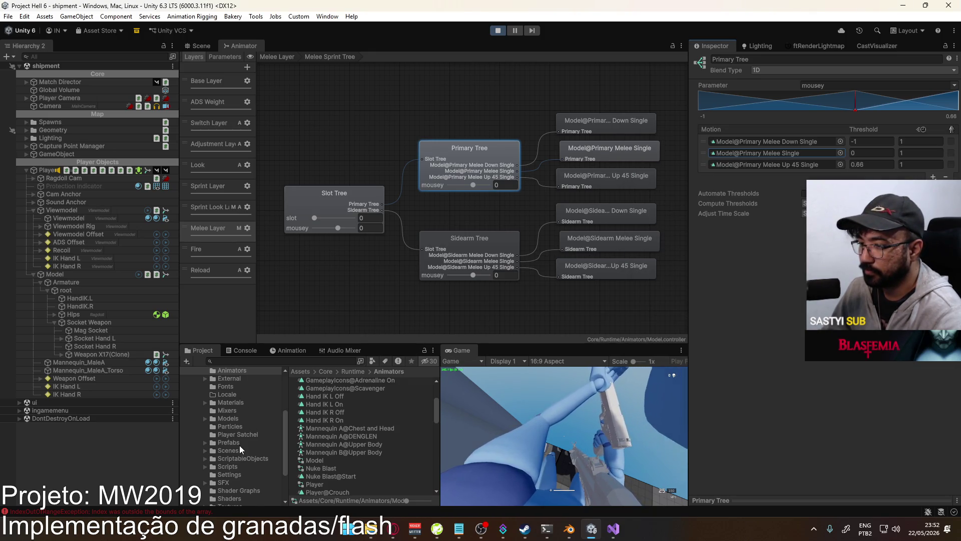
- Browse to Animations/Model and select Model@Primary Sprint Melee Up 45 Single to show its import settings
left_click(228, 419)
scroll(360, 414, "down", 5)
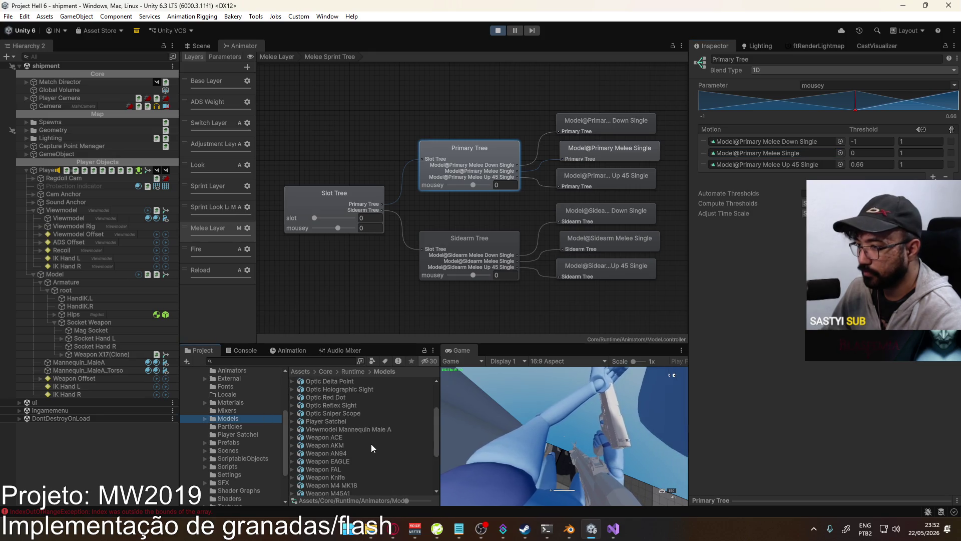
scroll(245, 433, "up", 3)
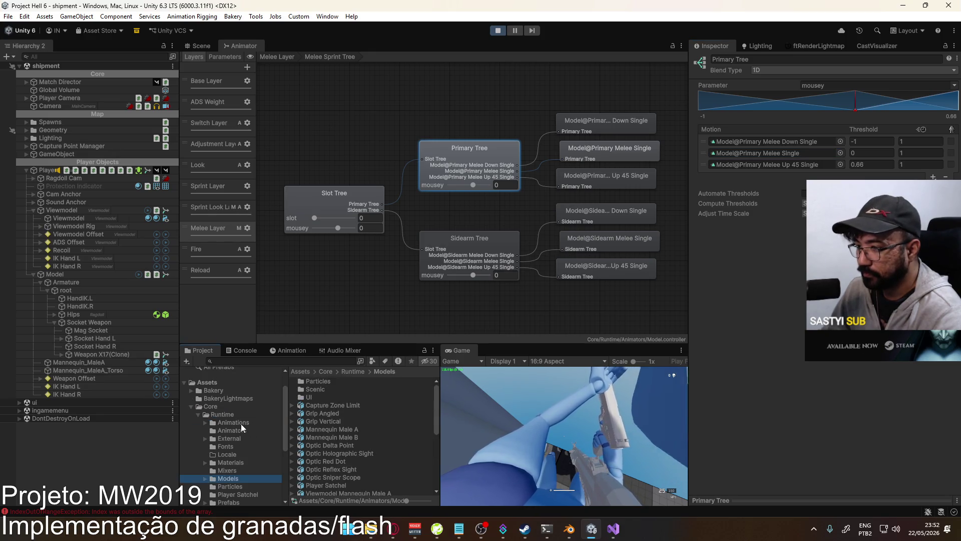
left_click(233, 429)
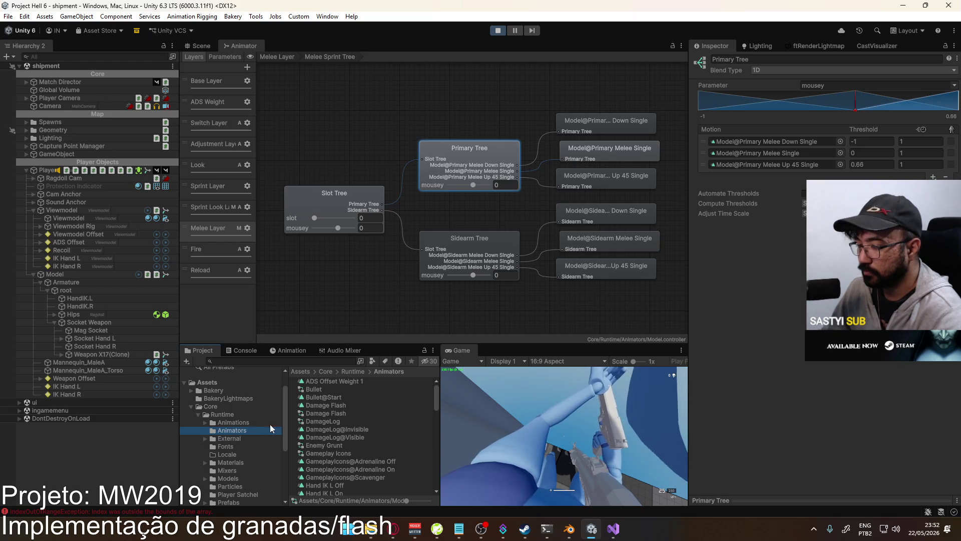
scroll(342, 427, "down", 15)
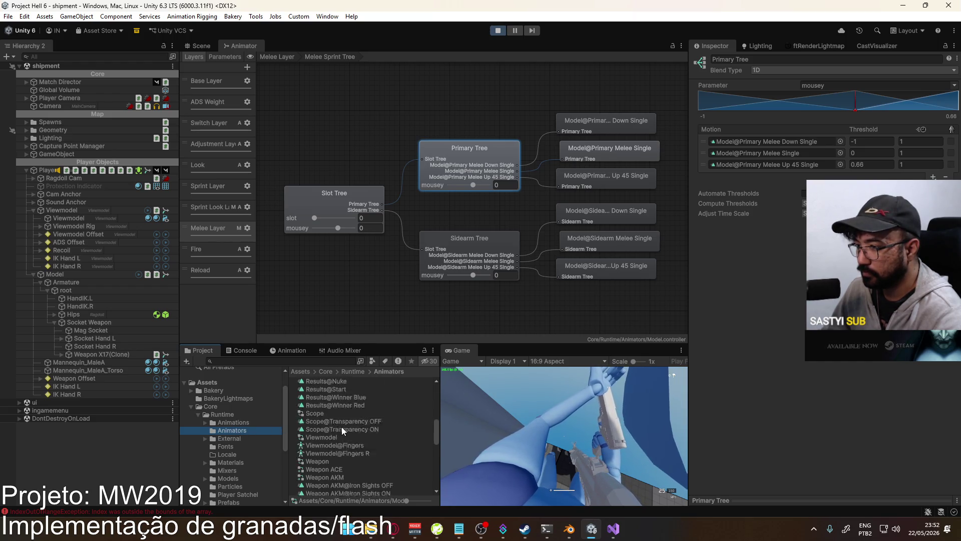
left_click(233, 422)
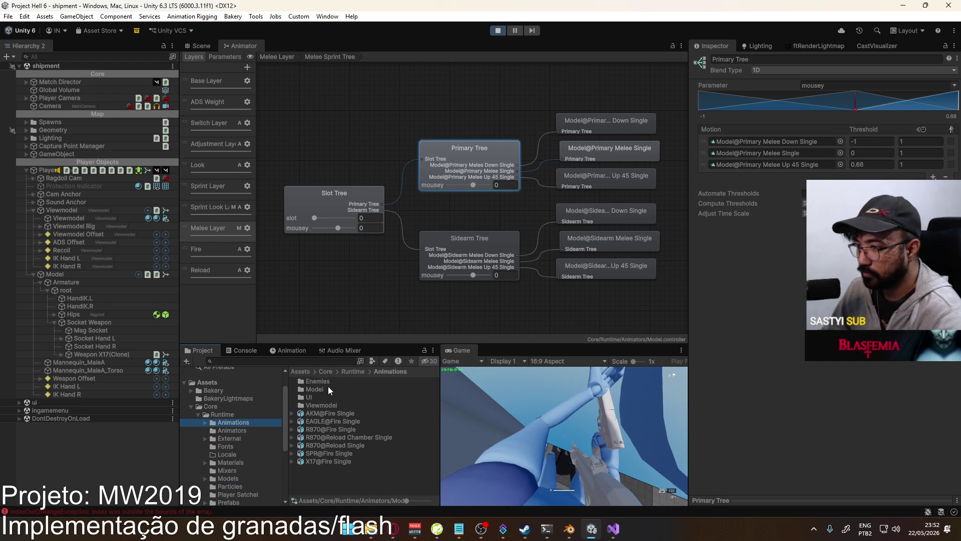
double_click(329, 386)
scroll(379, 412, "down", 10)
scroll(395, 428, "down", 8)
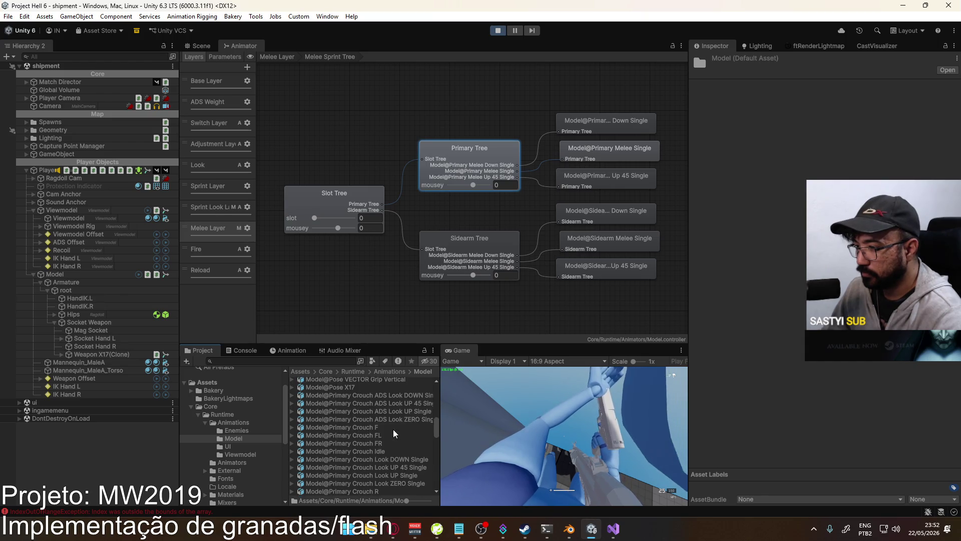
scroll(386, 443, "down", 3)
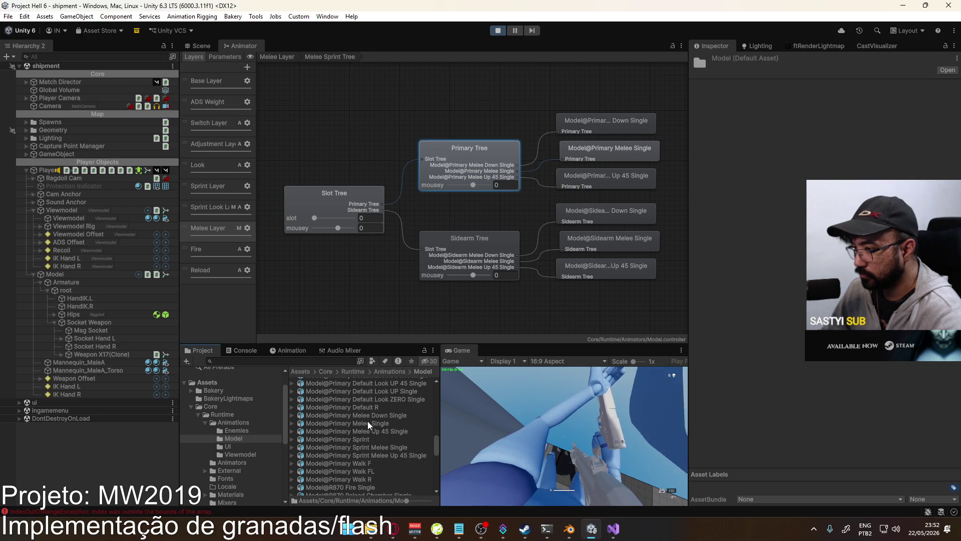
left_click(371, 456)
double_click(731, 275)
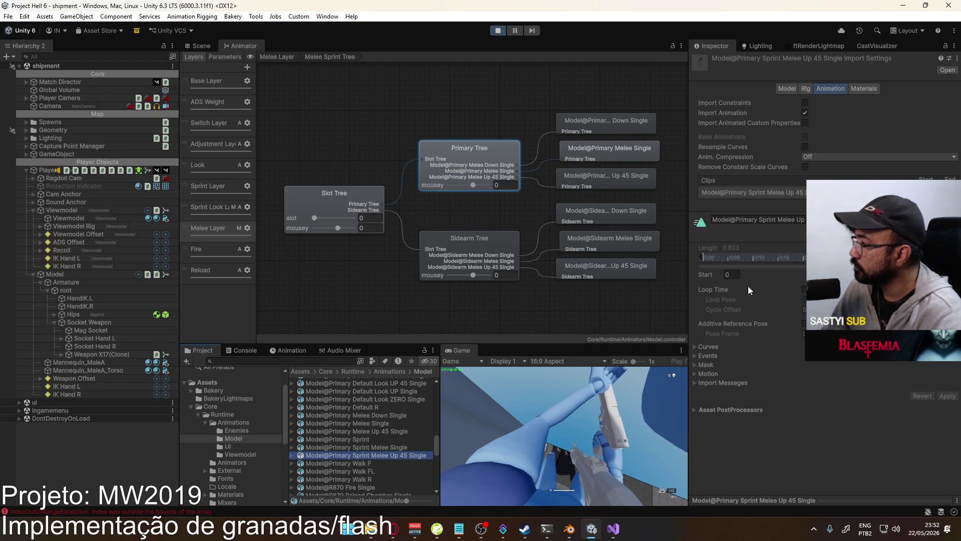
- Set the Up 45 Single clip's start frame to 1, enable additive reference pose, and apply
type("1")
left_click(805, 324)
left_click(947, 396)
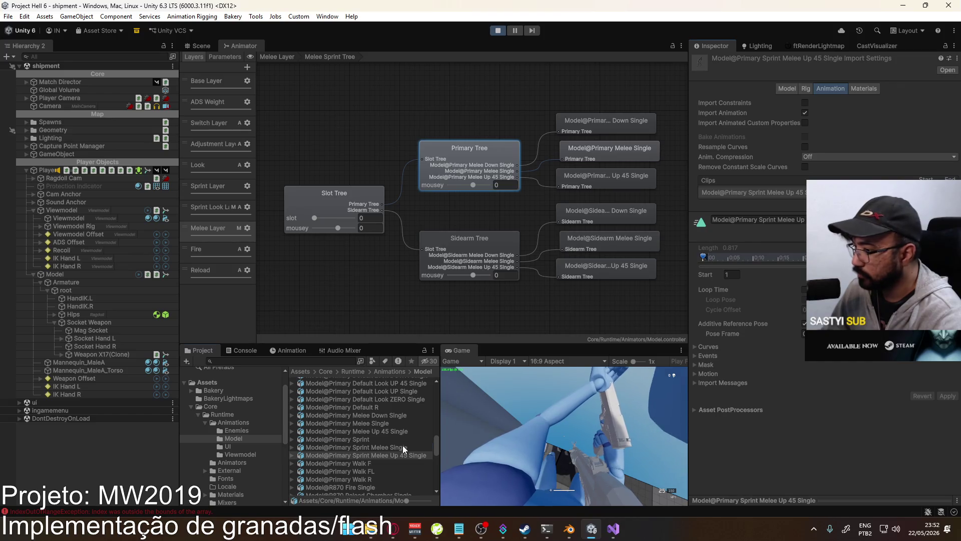
- Set Primary Sprint Melee Single's start frame to 1 with additive reference pose, apply, and select both clips
left_click(403, 447)
double_click(731, 275)
type("1")
left_click(804, 323)
left_click(947, 396)
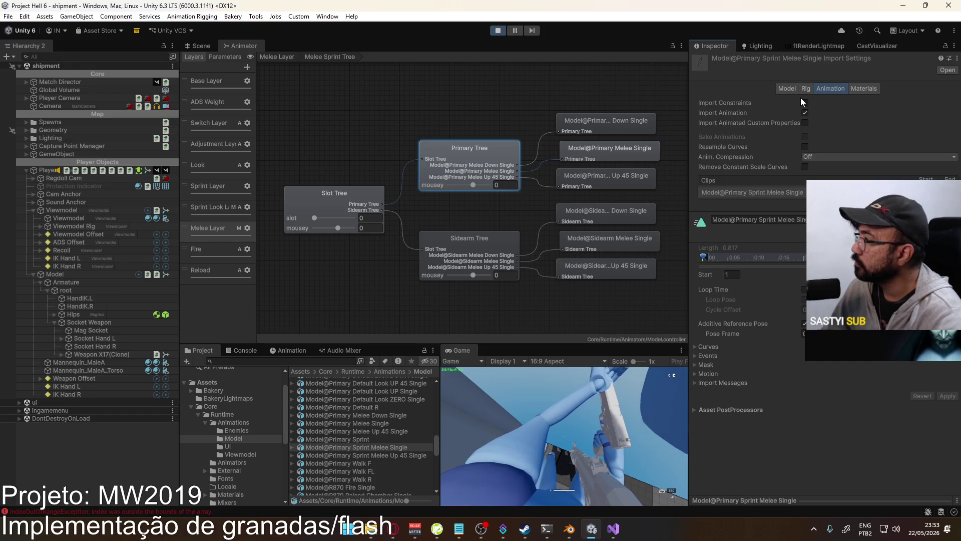
left_click(401, 455, "ctrl")
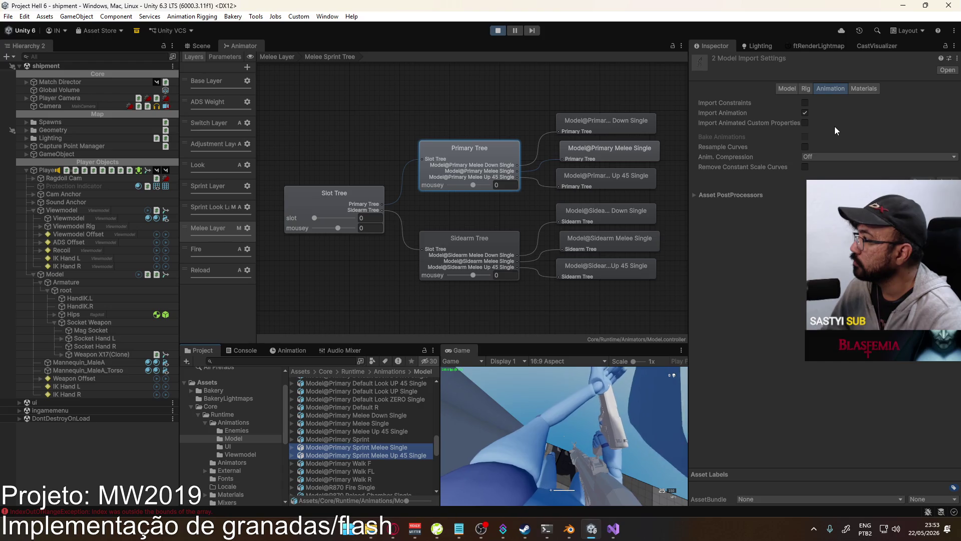
left_click(806, 88)
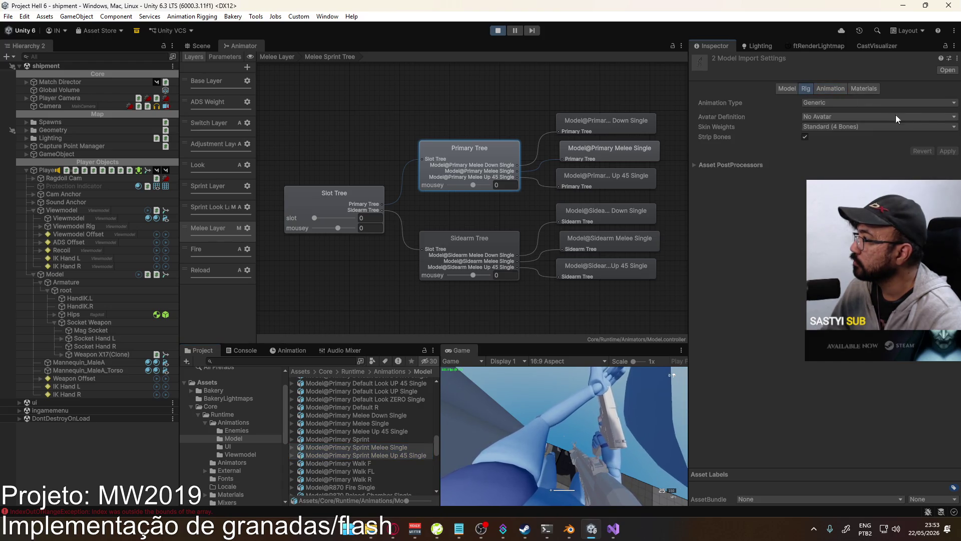
- Set the primary clips' Avatar Definition to Copy From Other Avatar using Mannequin Male AAvatar
left_click(891, 117)
left_click(841, 150)
left_click(954, 149)
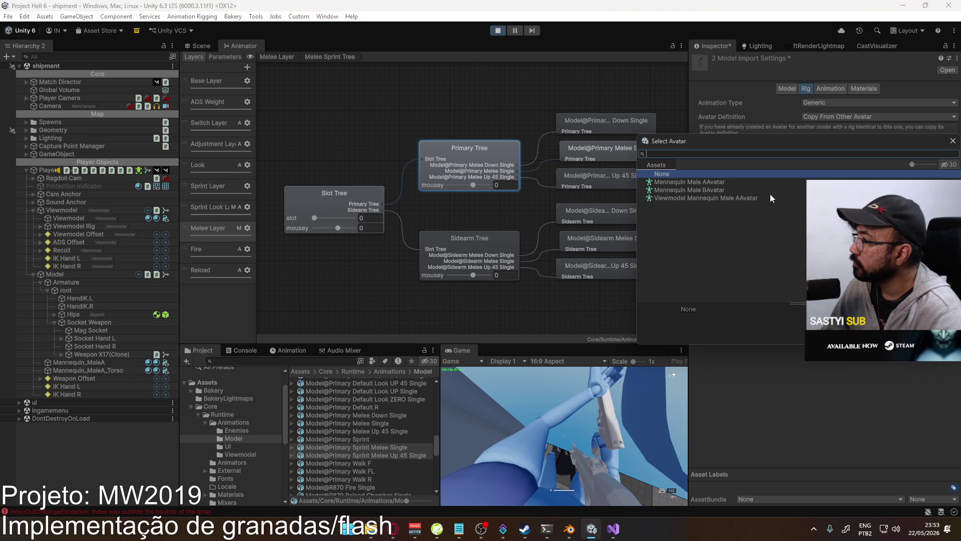
double_click(717, 179)
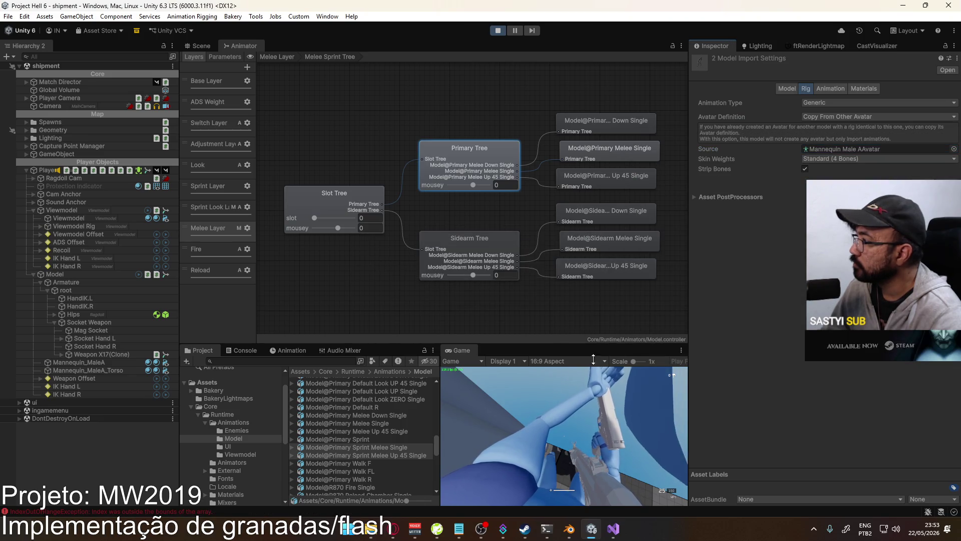
- Give both Sidearm Sprint Melee clips the Mannequin Male AAvatar via Copy From Other Avatar
left_click(365, 439)
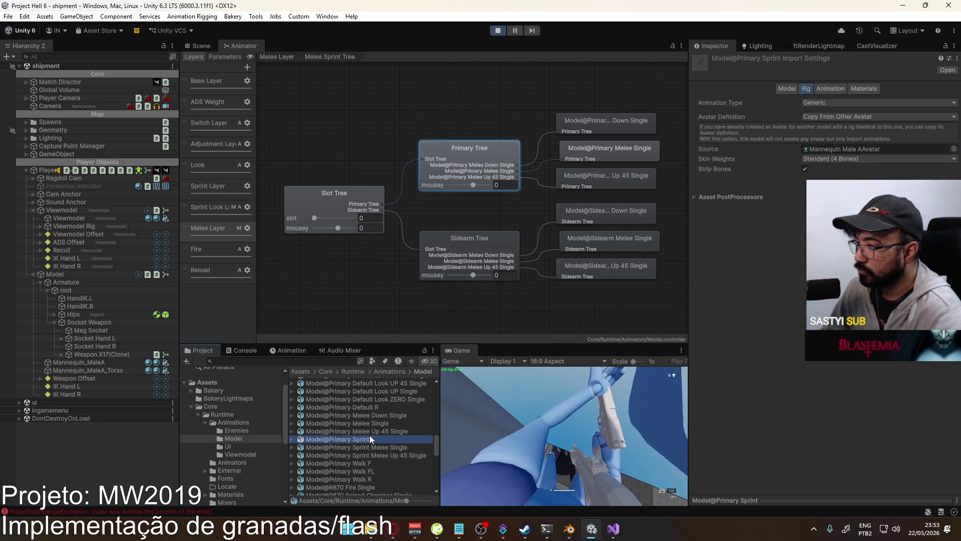
scroll(383, 439, "down", 3)
scroll(386, 441, "down", 3)
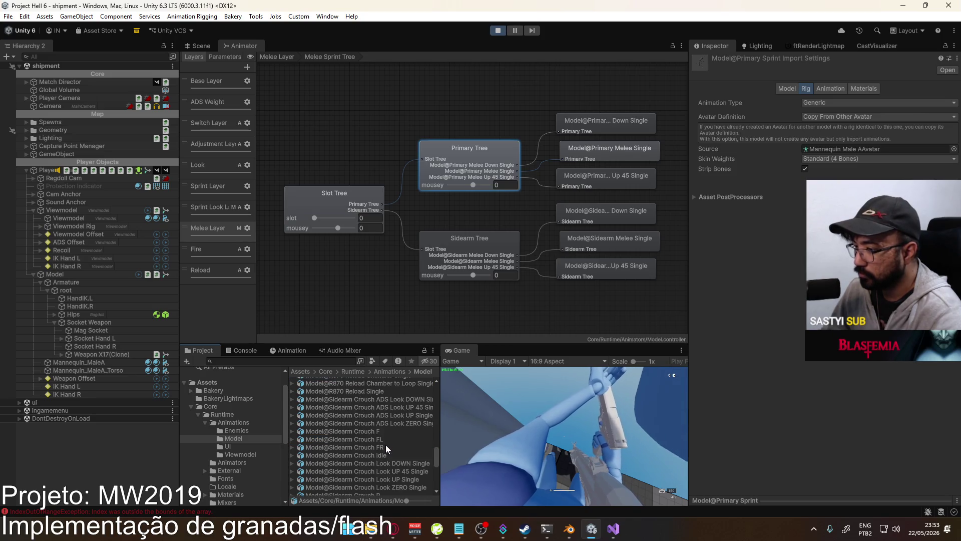
scroll(400, 453, "up", 6)
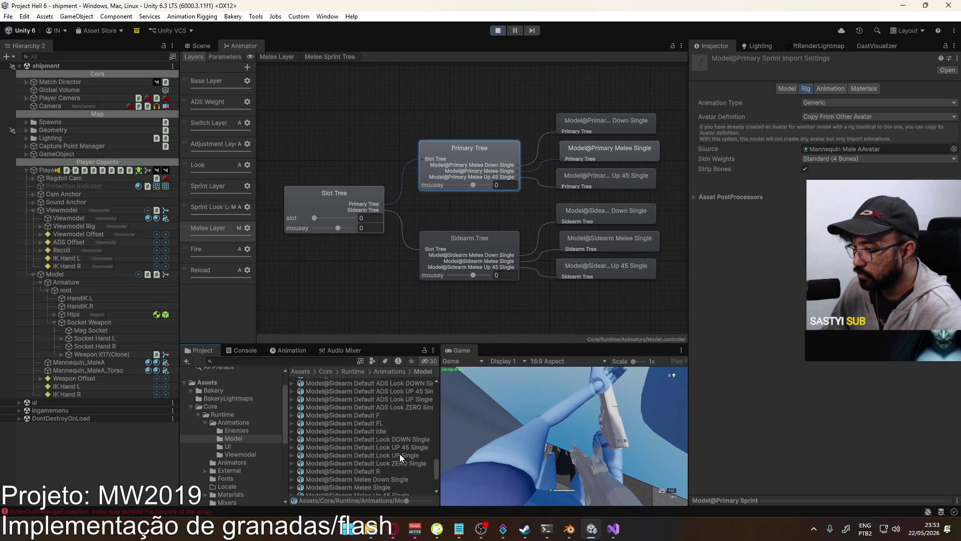
scroll(398, 451, "down", 6)
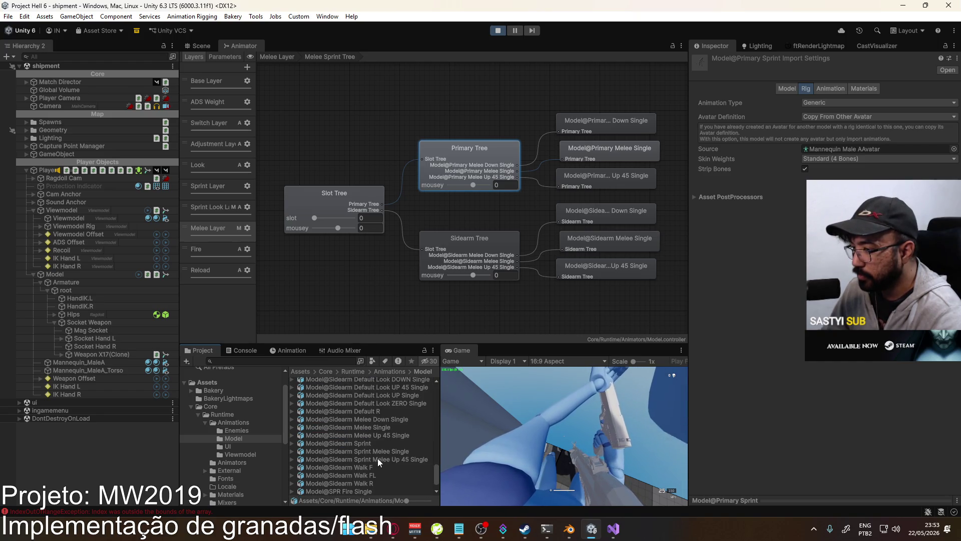
left_click(377, 458)
left_click(382, 452, "shift")
left_click(851, 113)
left_click(896, 147)
left_click(954, 149)
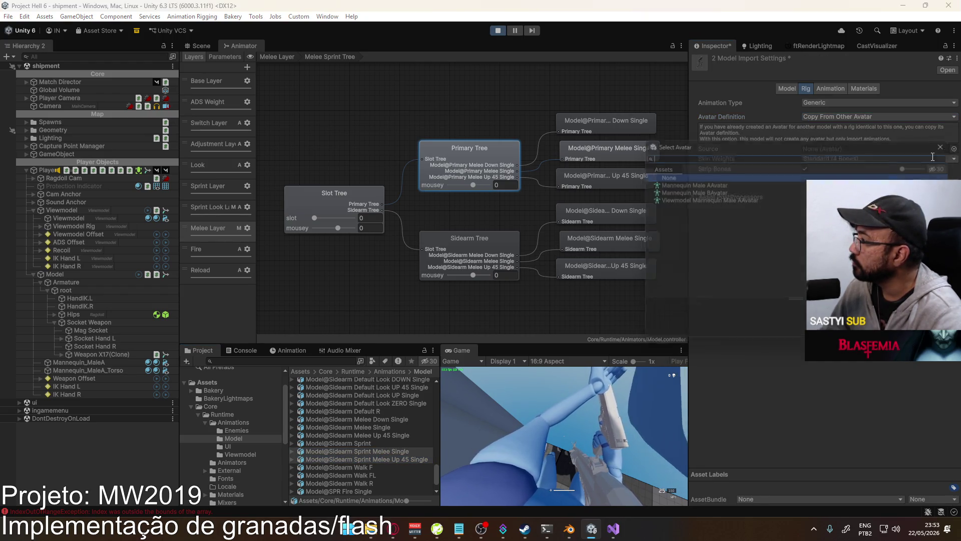
double_click(717, 182)
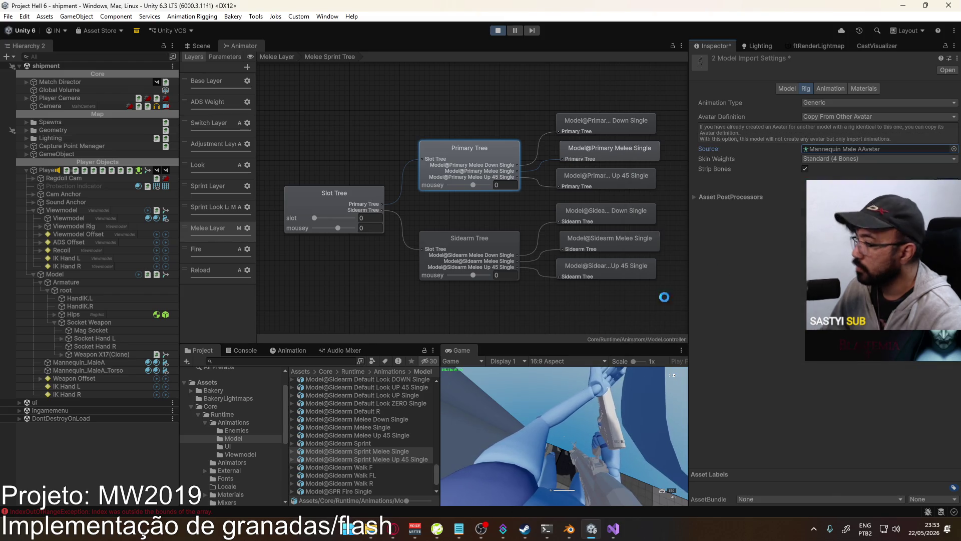
- Set the Sidearm Sprint Melee clips to start at frame 1 with additive reference pose, and apply
left_click(359, 452)
left_click(830, 88)
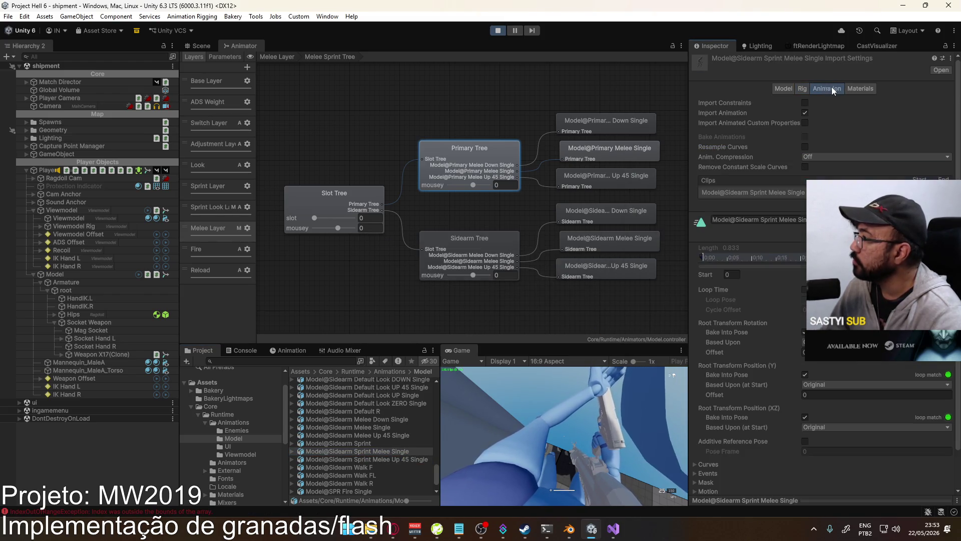
scroll(798, 335, "down", 1)
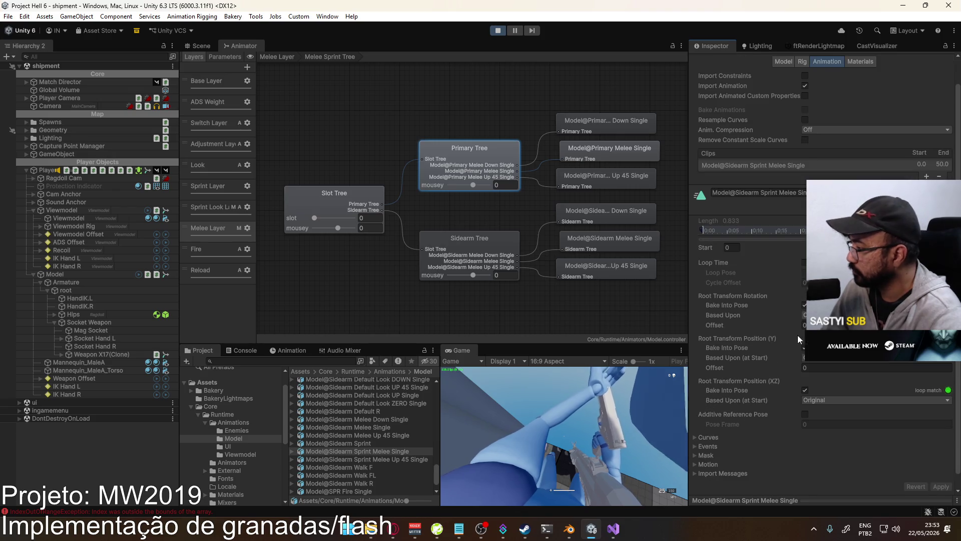
left_click(805, 414)
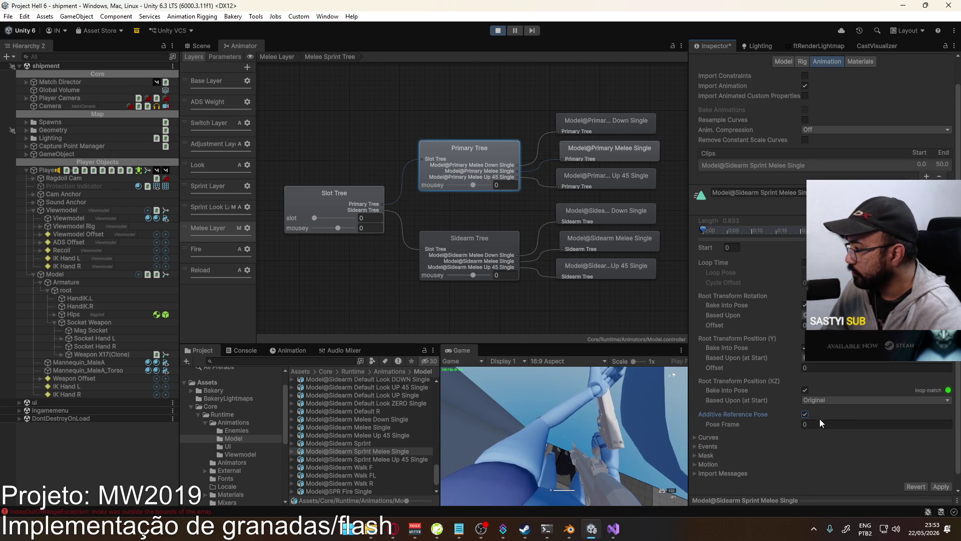
left_click(732, 248)
type("1")
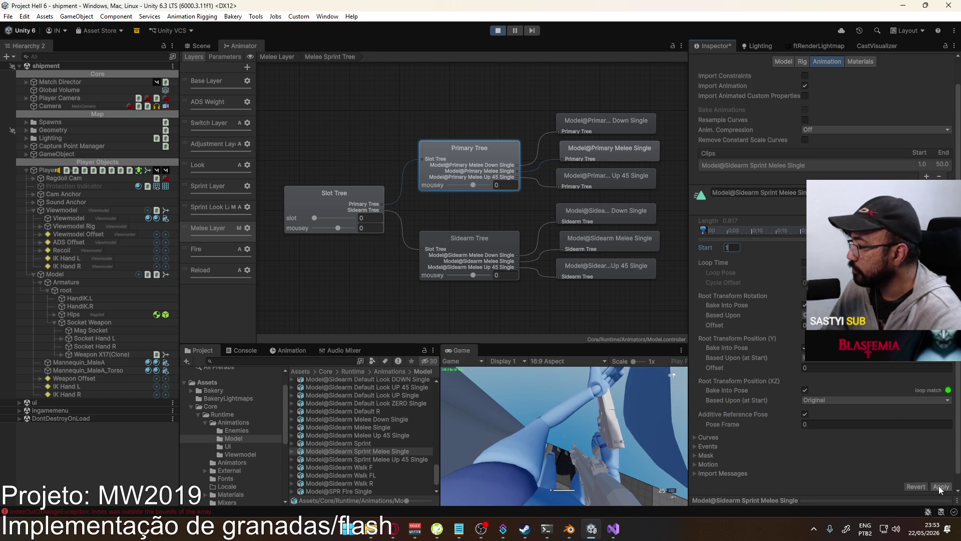
left_click(367, 459)
left_click(732, 245)
type("1")
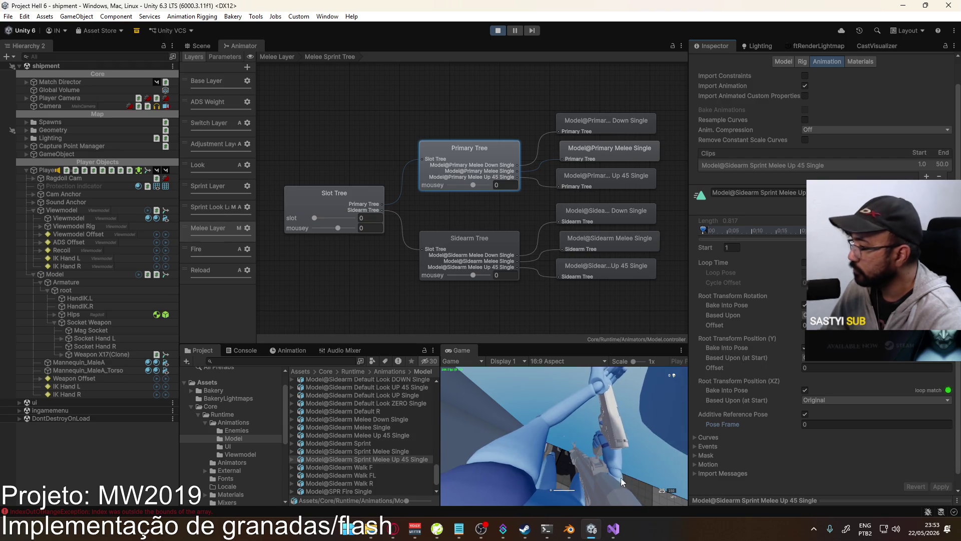
left_click(388, 459)
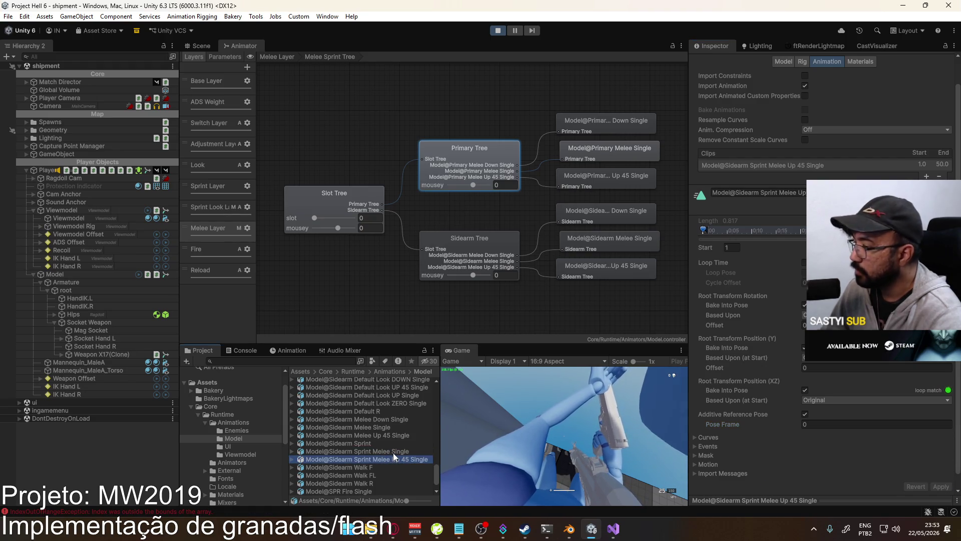
- Reimport the Sidearm Sprint Melee Single and Up 45 Single clips
left_click(467, 133)
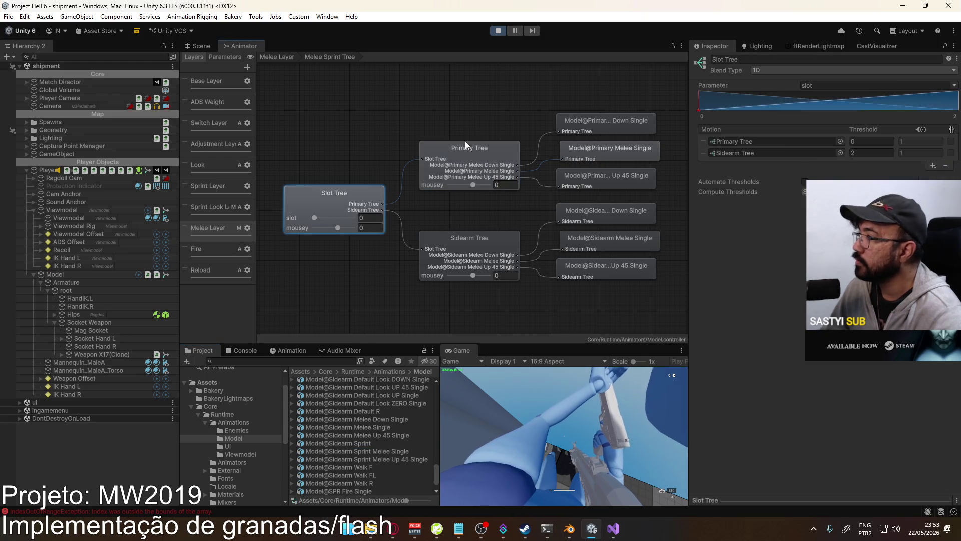
left_click(467, 158)
left_click(378, 459)
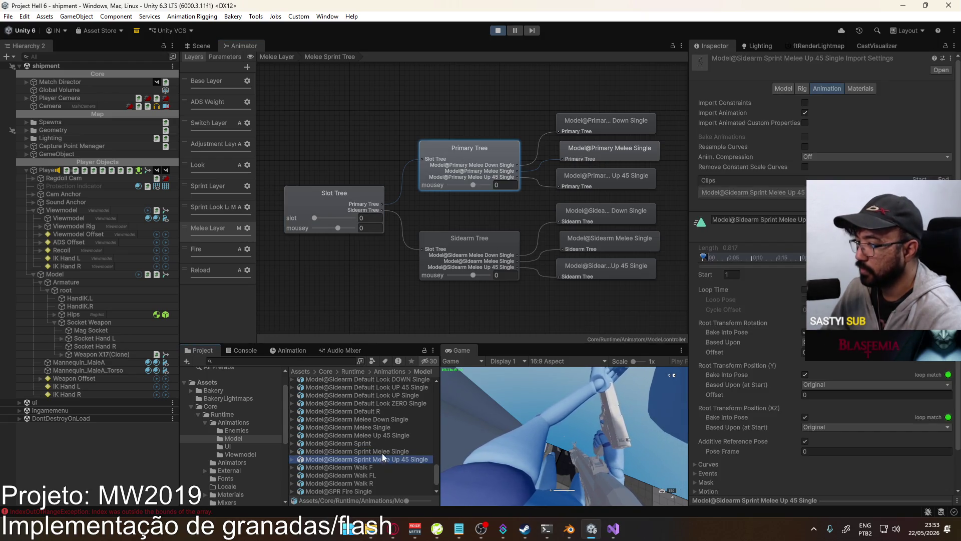
left_click(398, 453, "shift")
right_click(385, 452)
left_click(403, 369)
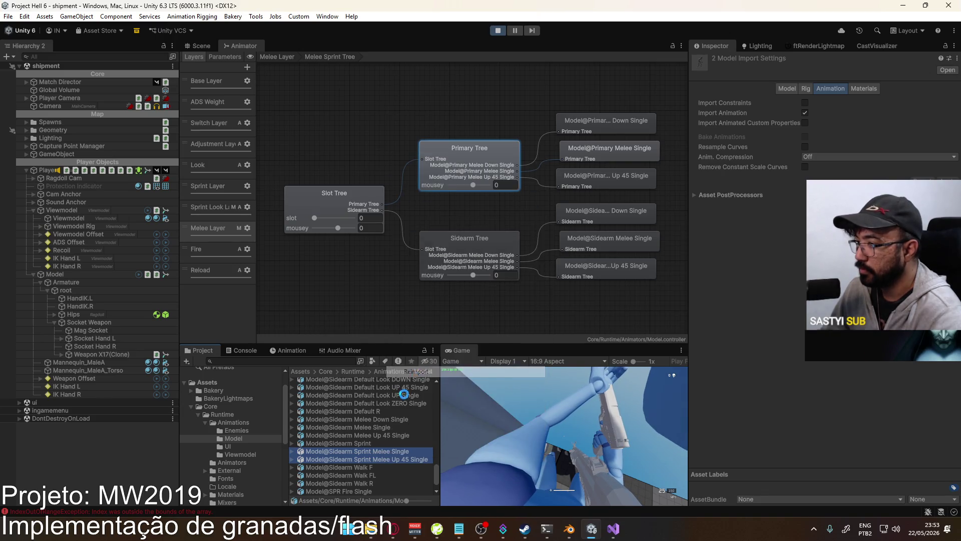
- Reimport the Primary Sprint Melee Single and Up 45 Single clips, then view the Primary Tree settings
scroll(398, 424, "up", 8)
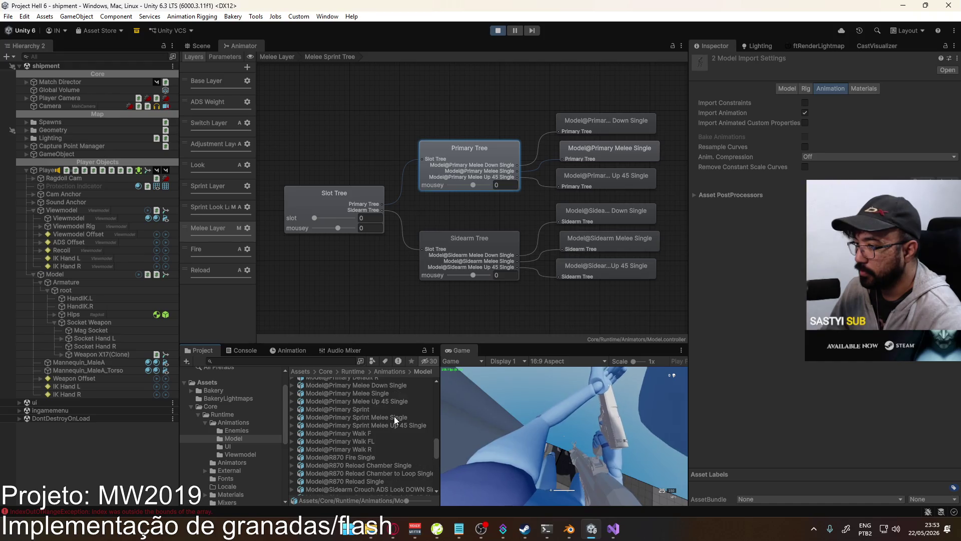
left_click(388, 423)
left_click(383, 418, "shift")
right_click(383, 419)
left_click(415, 336)
left_click(350, 195)
left_click(469, 148)
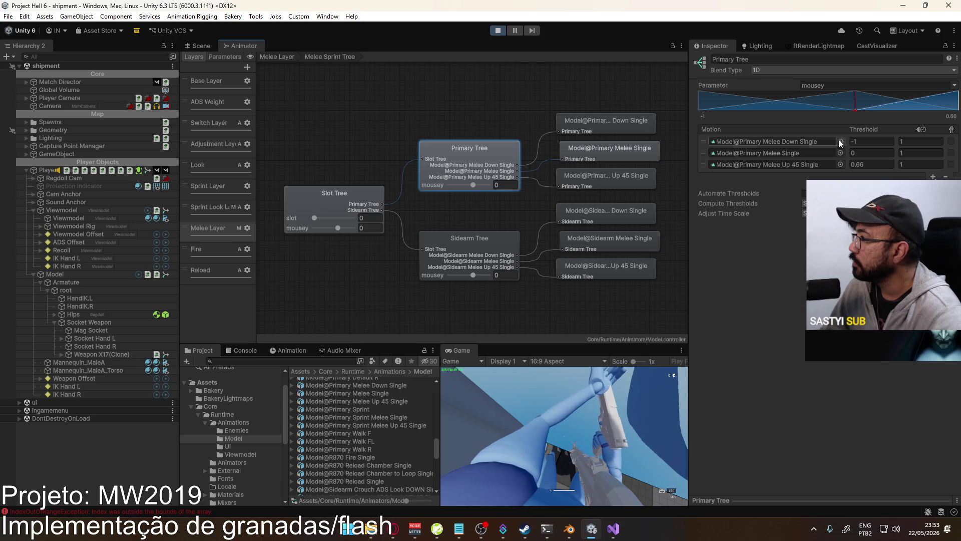
- Assign Model@Primary Sprint Melee Single and Up 45 Single to the Primary Tree's middle and Up 45 motions
left_click(840, 153)
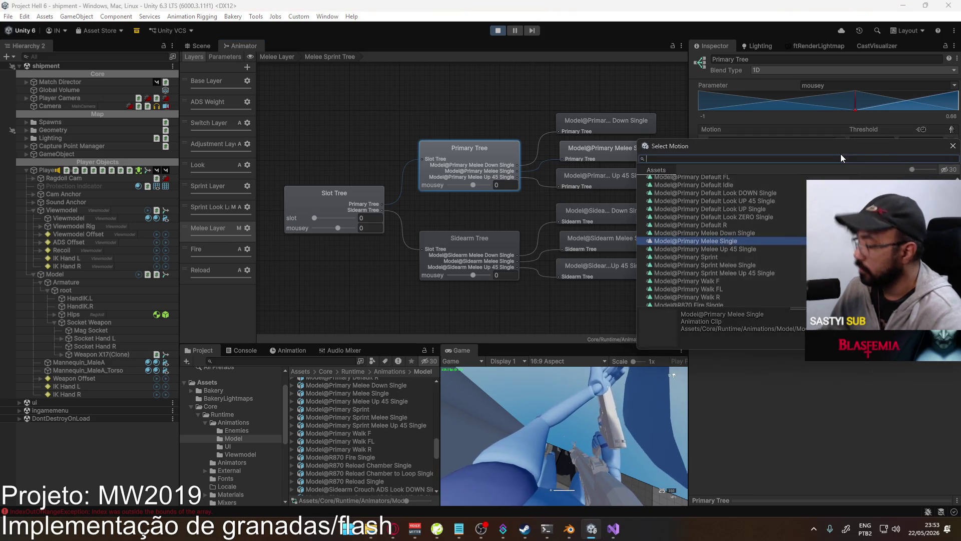
type("primary sprint")
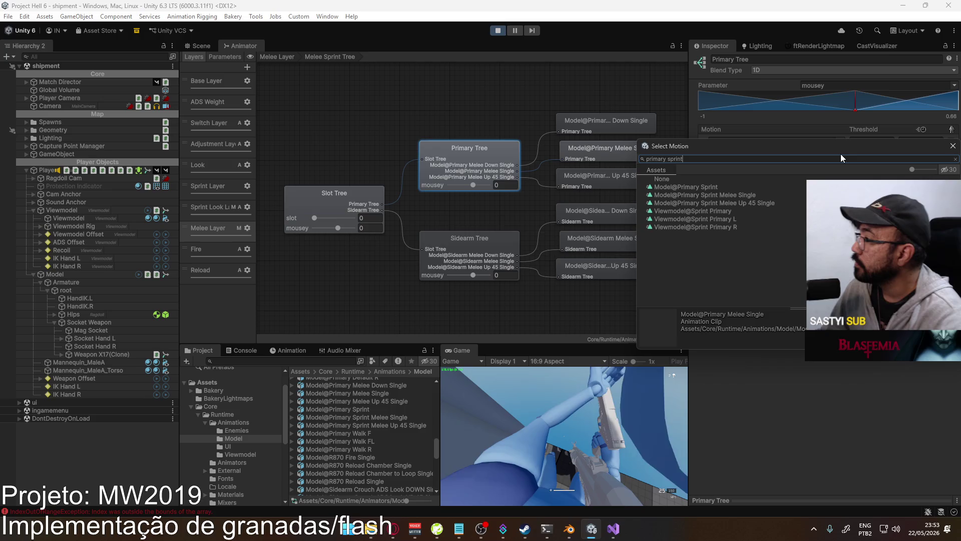
double_click(757, 195)
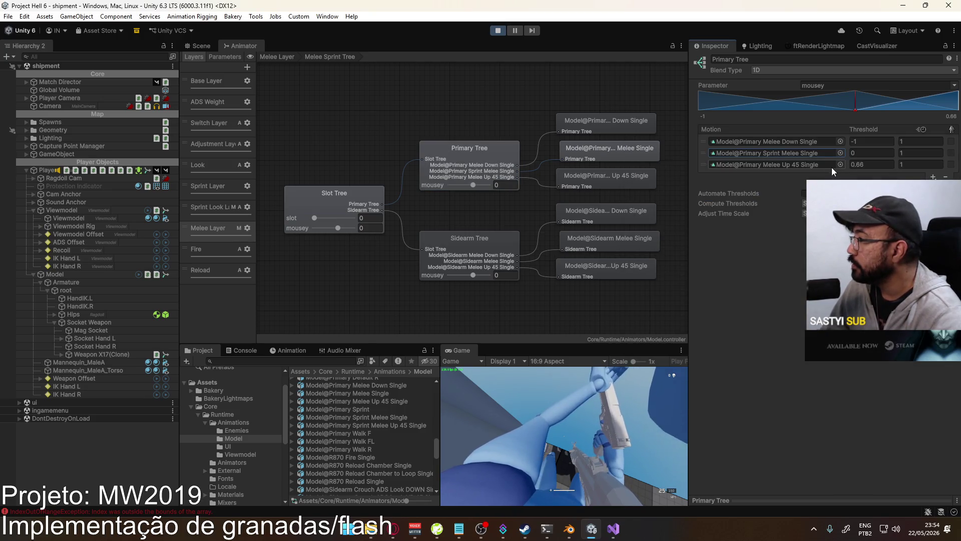
left_click(841, 165)
type("primary sp")
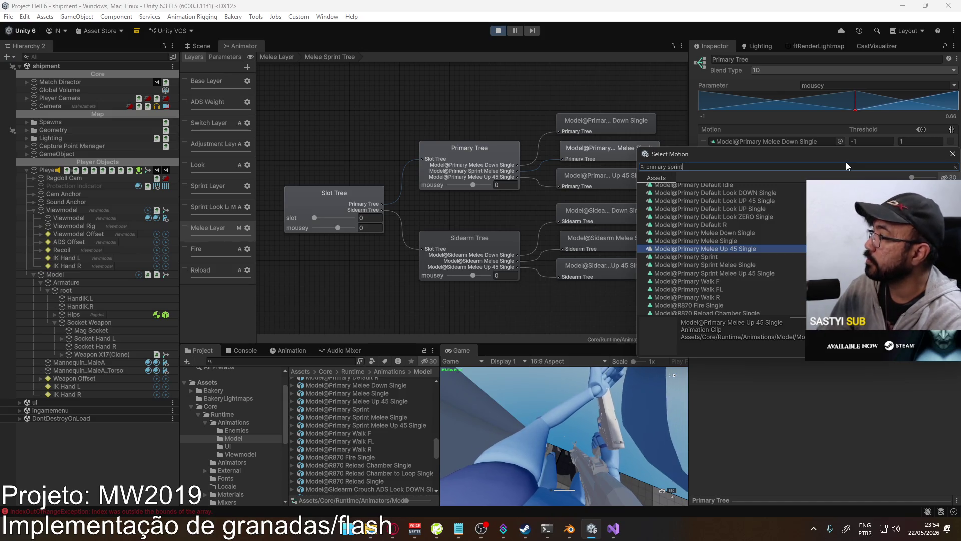
type("rint")
left_click(761, 218)
double_click(760, 212)
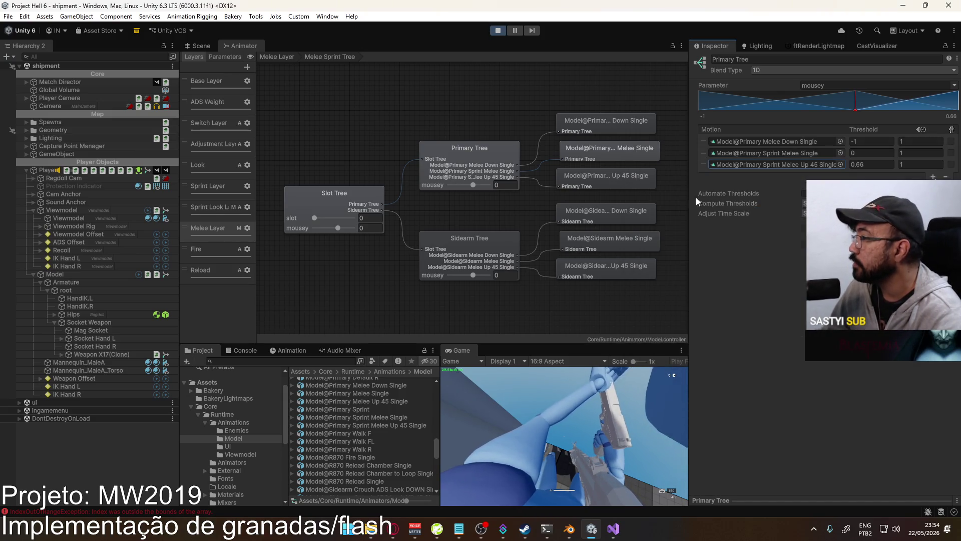
- Assign Model@Sidearm Sprint Melee Single and Up 45 Single as the Sidearm Tree's second and third motions
left_click(470, 241)
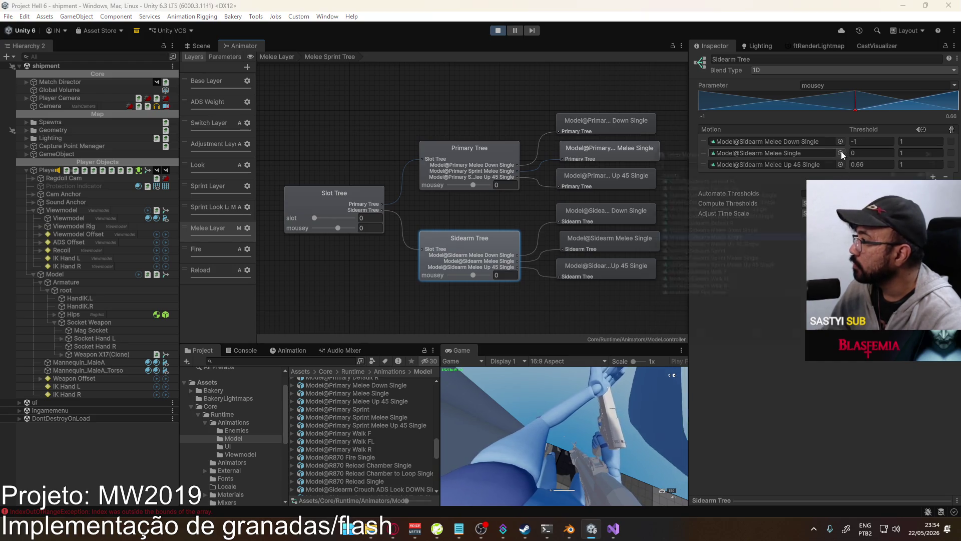
left_click(841, 153)
type("sidearm spr")
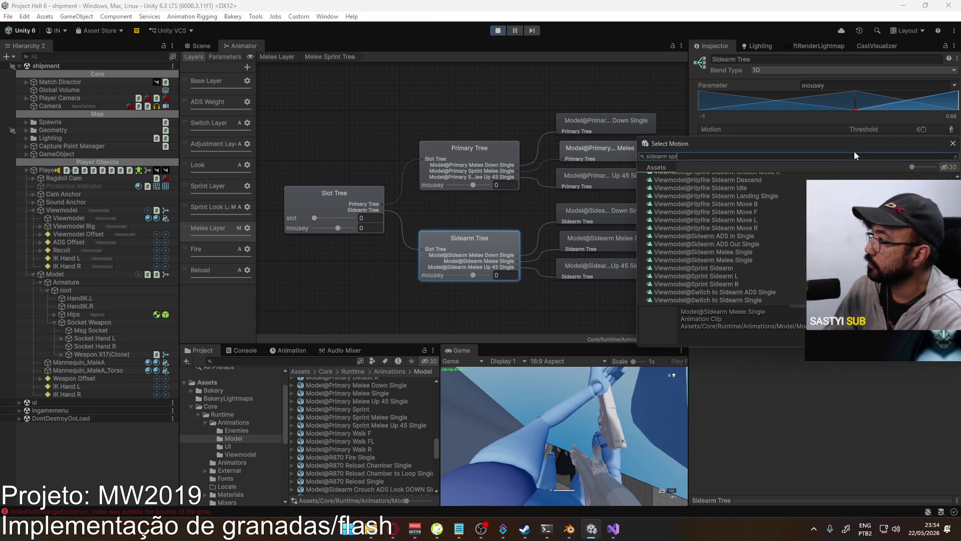
type("int")
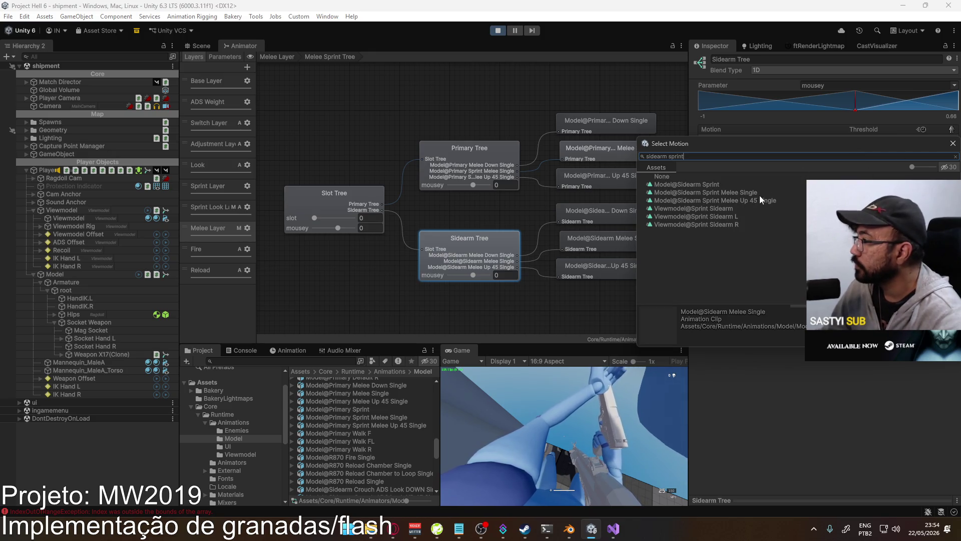
double_click(747, 191)
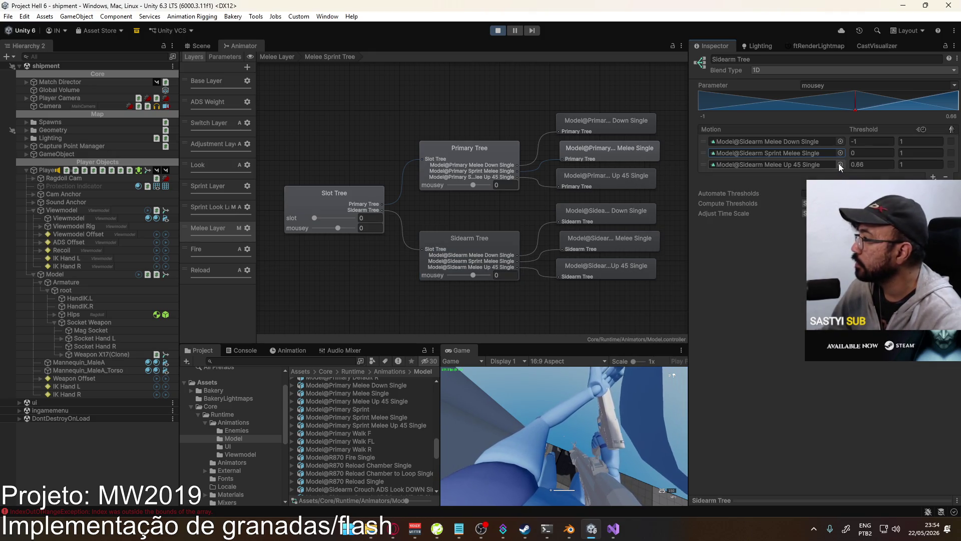
left_click(839, 164)
type("sidearm s")
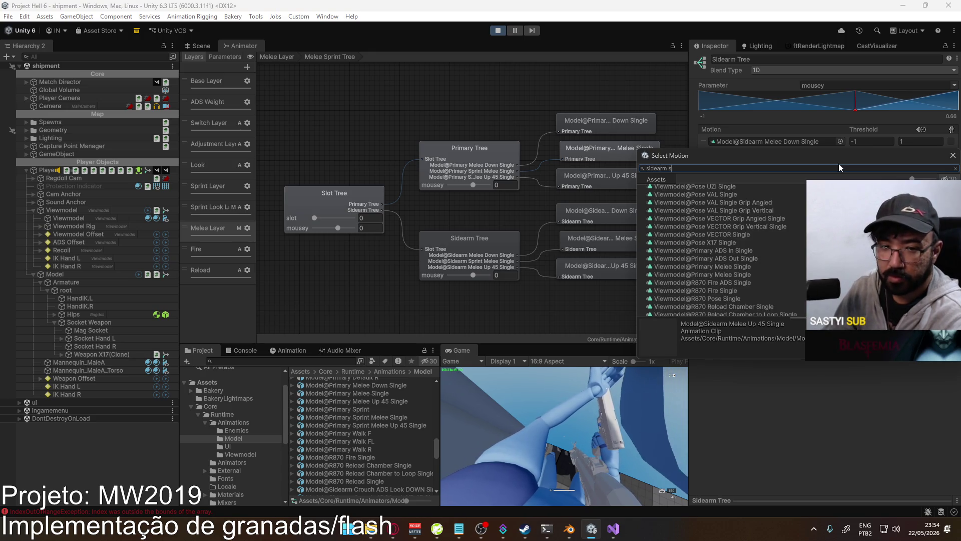
type("print")
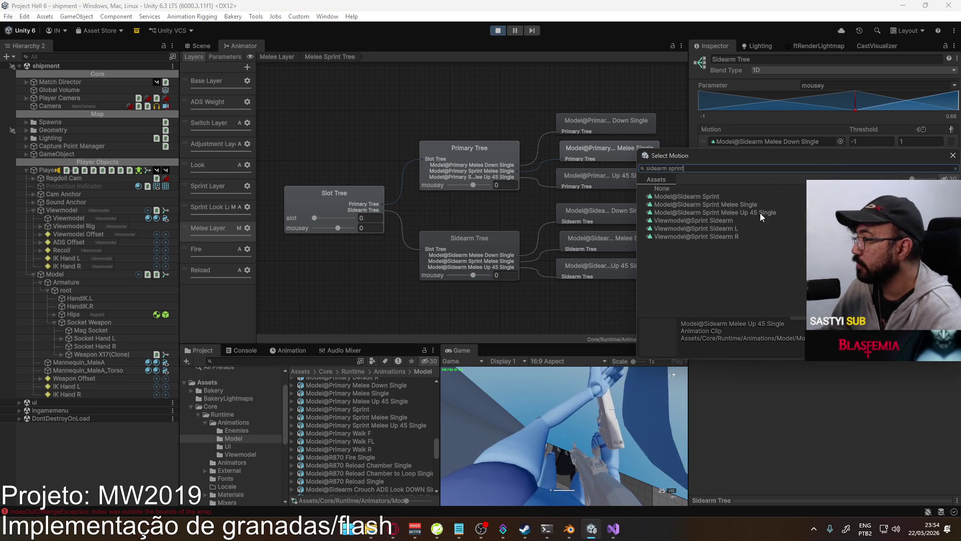
double_click(758, 213)
left_click(214, 45)
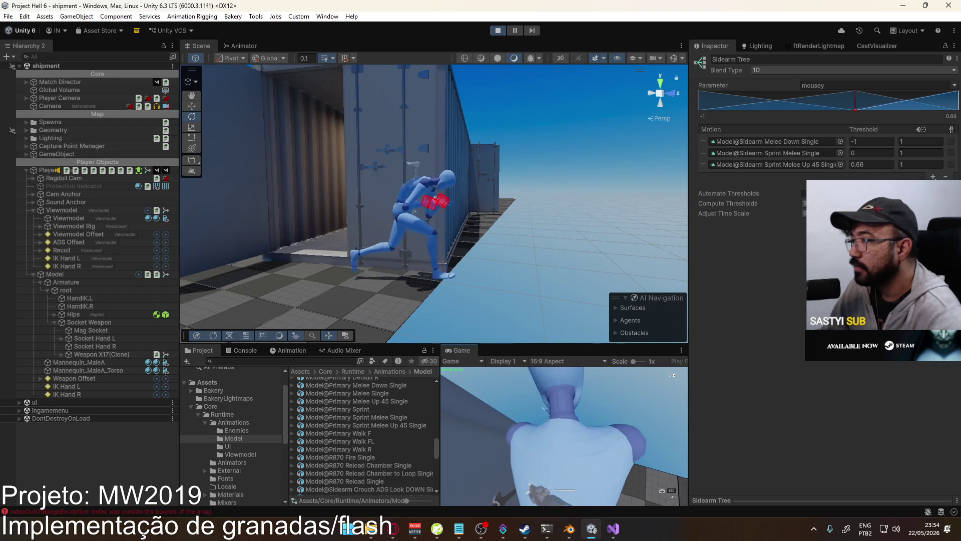
- Check the Console log and restart Play mode
key("super")
key("super")
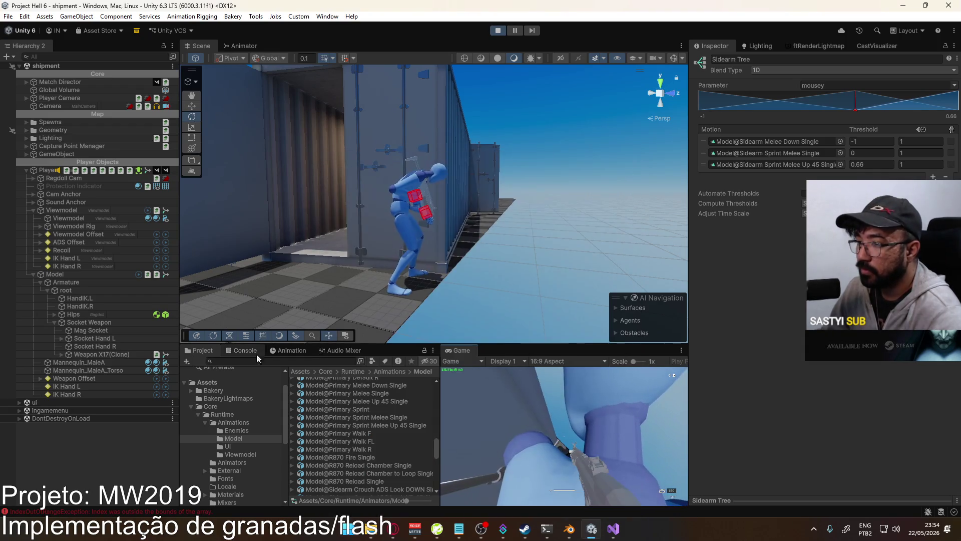
left_click(241, 349)
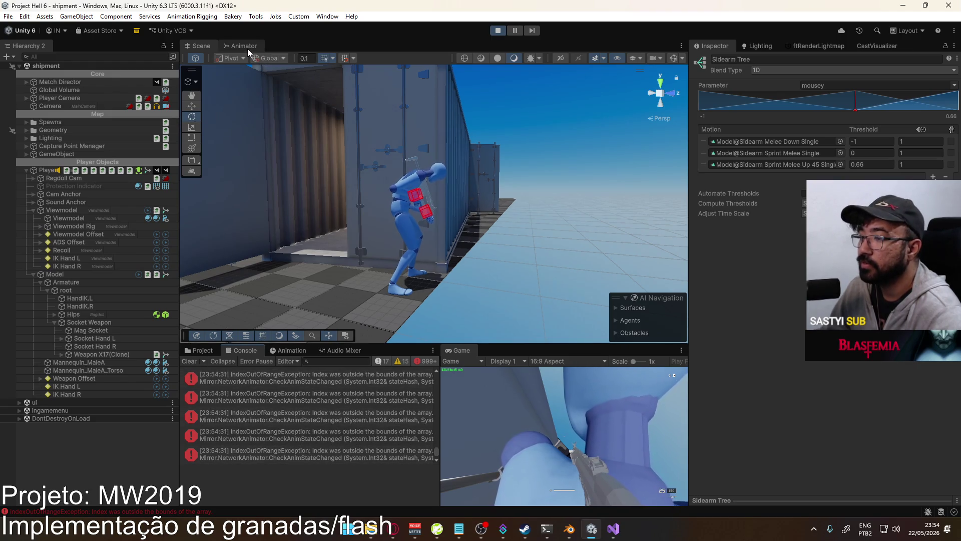
left_click(499, 32)
left_click(500, 32)
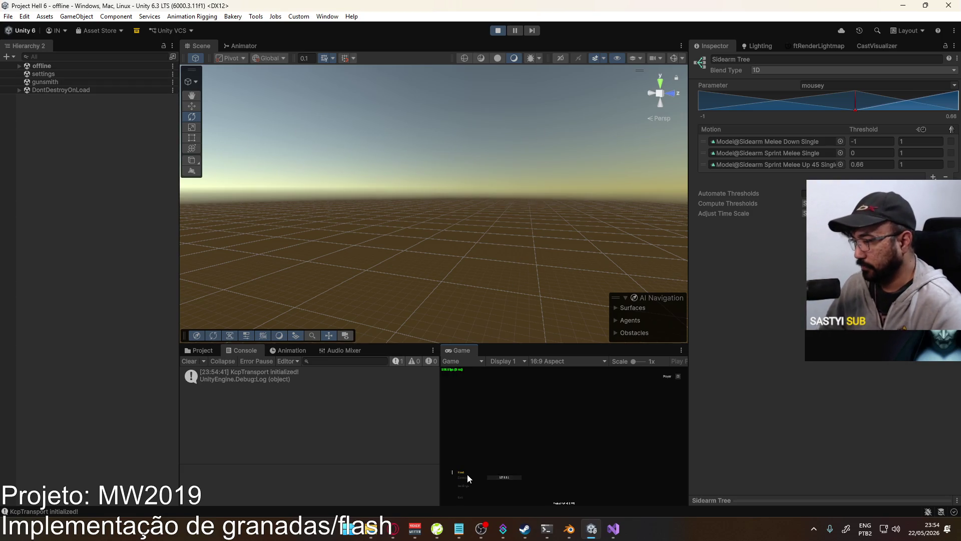
- Start a match on the shipment map, sprint in-game, and select the Viewmodel object
left_click(511, 496)
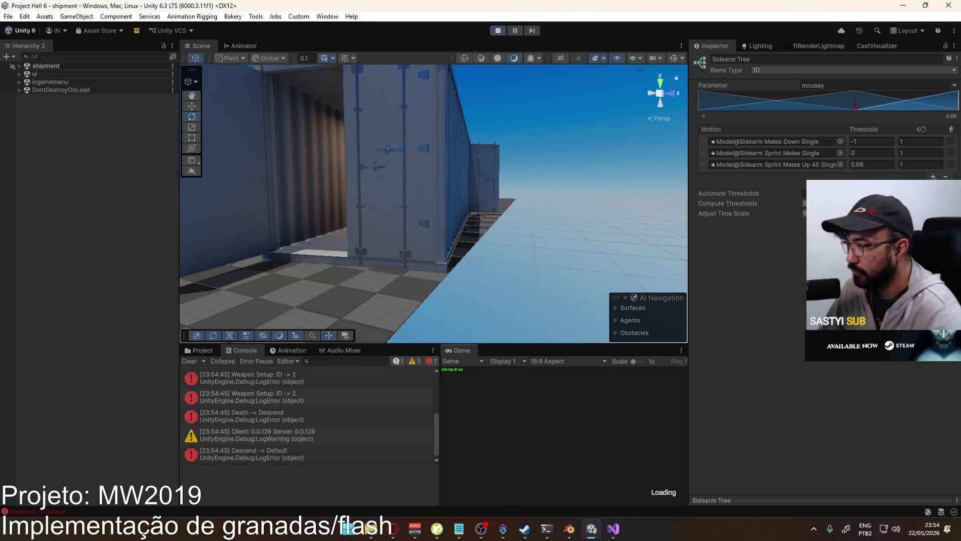
key("shift+w")
key("shift+w")
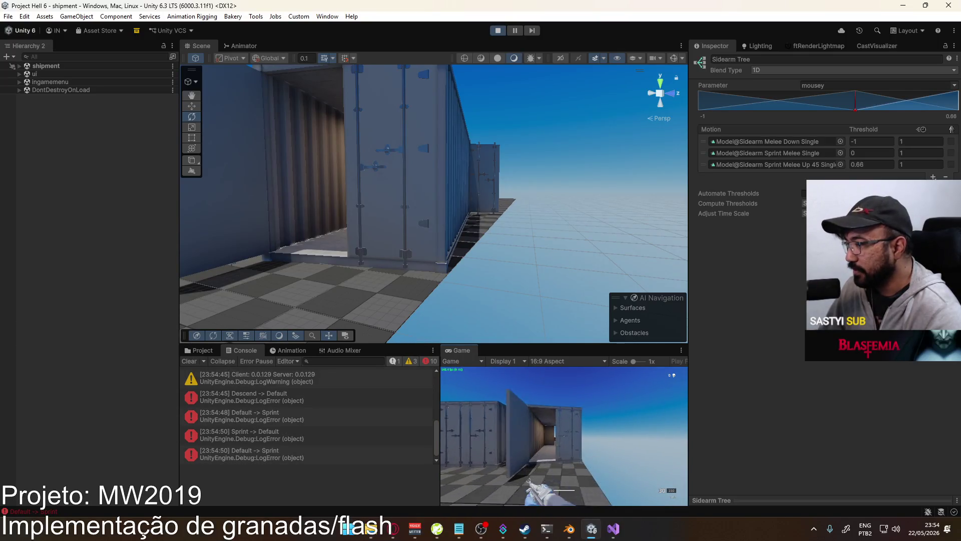
key("super")
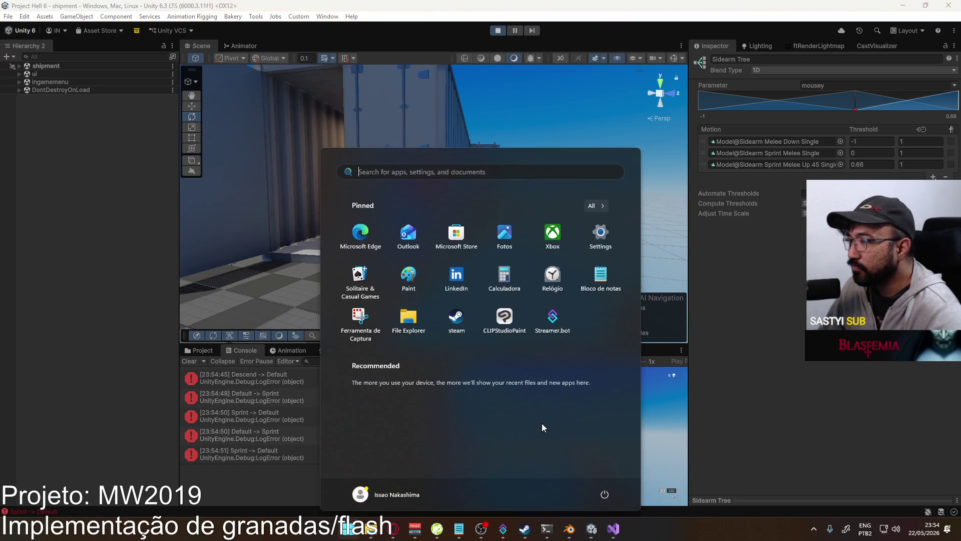
key("super")
left_click(409, 185)
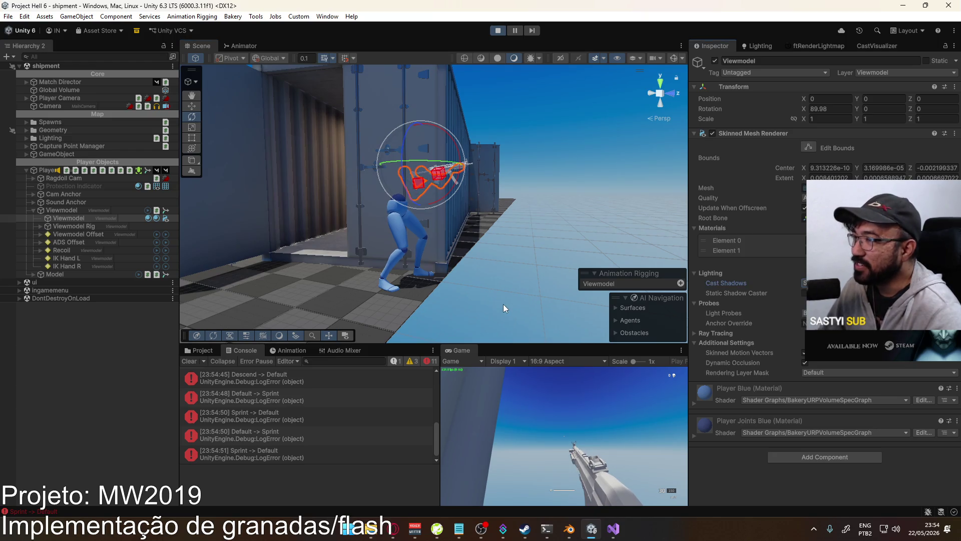
- Set Mannequin_MaleA_Torso's Cast Shadows from Shadows Only to On
left_click(539, 256)
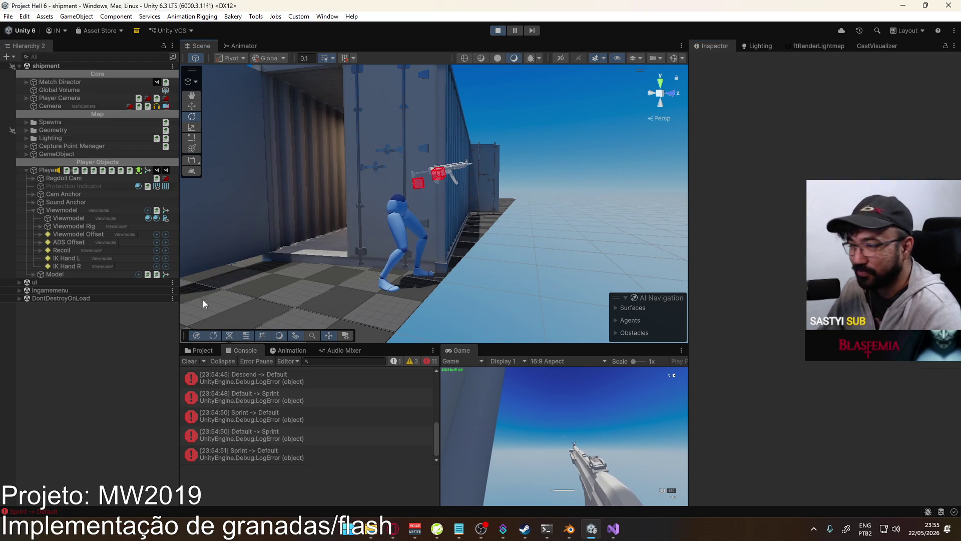
left_click(68, 211)
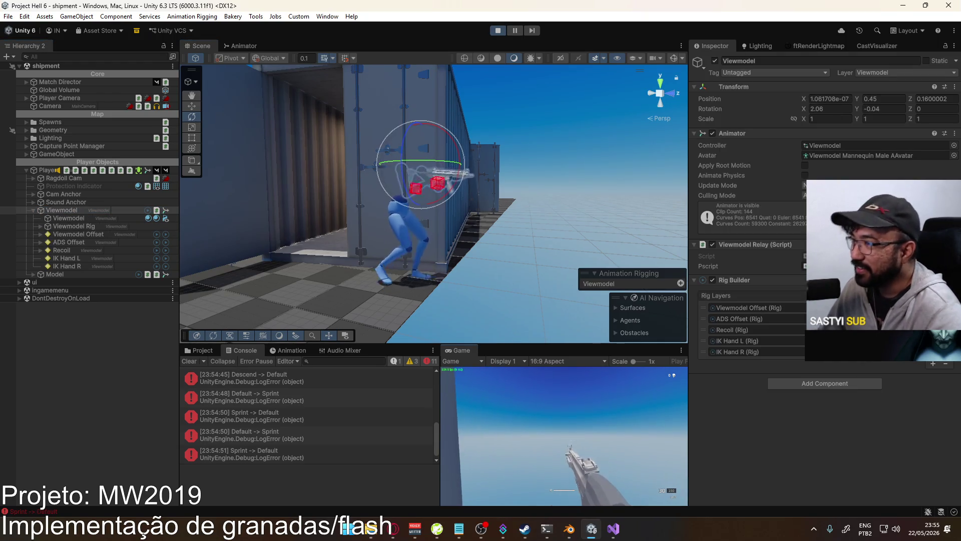
key("super")
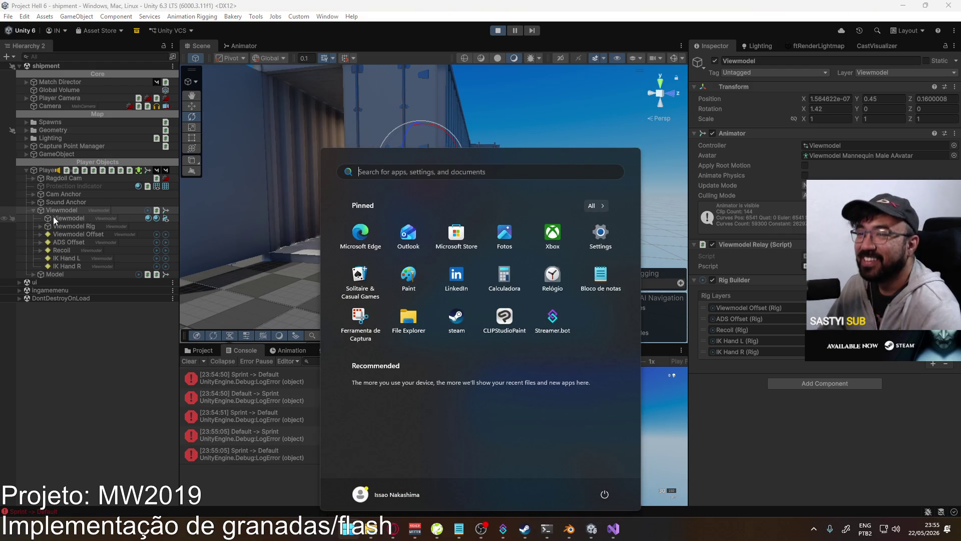
left_click(34, 208)
left_click(34, 209)
left_click(33, 219)
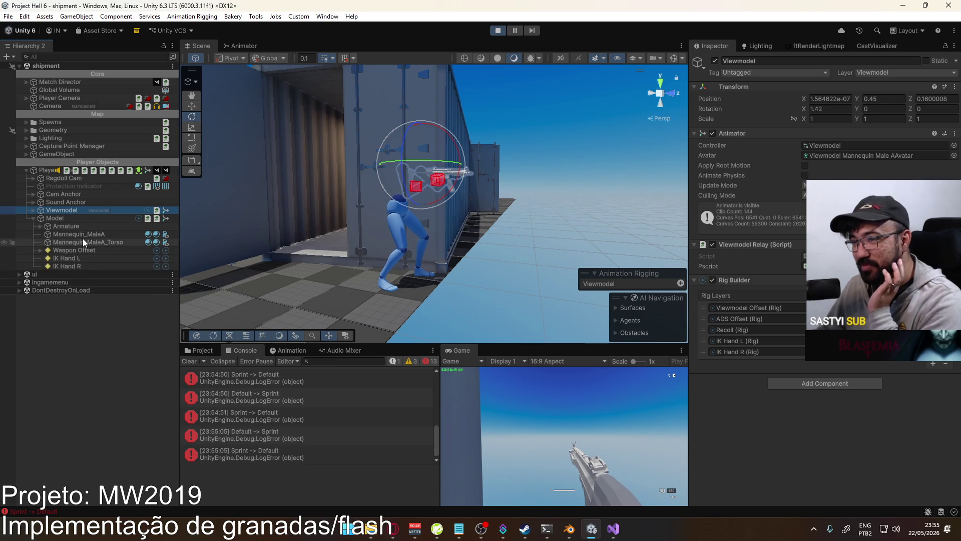
left_click(83, 241)
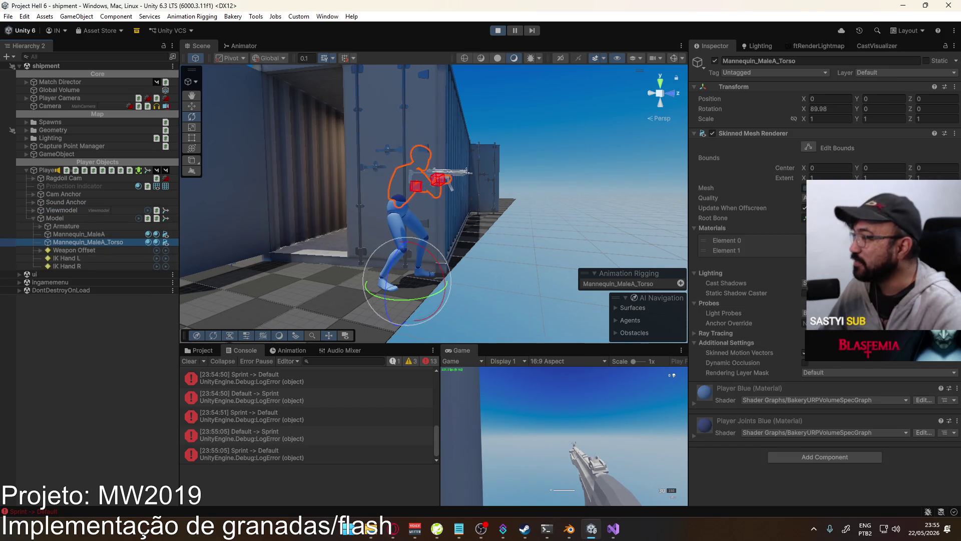
left_click(851, 283)
left_click(851, 293)
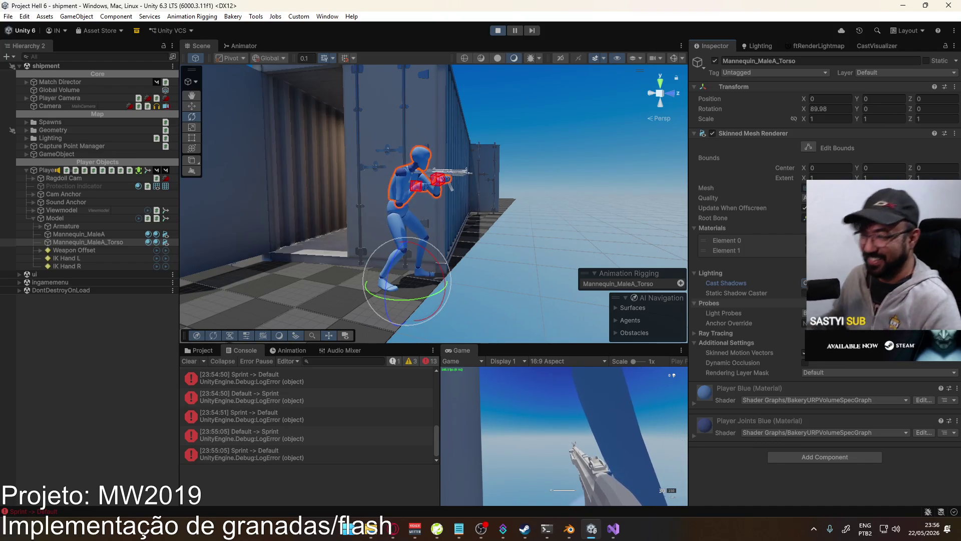
- Switch to the Move tool and select the Model object
key("w")
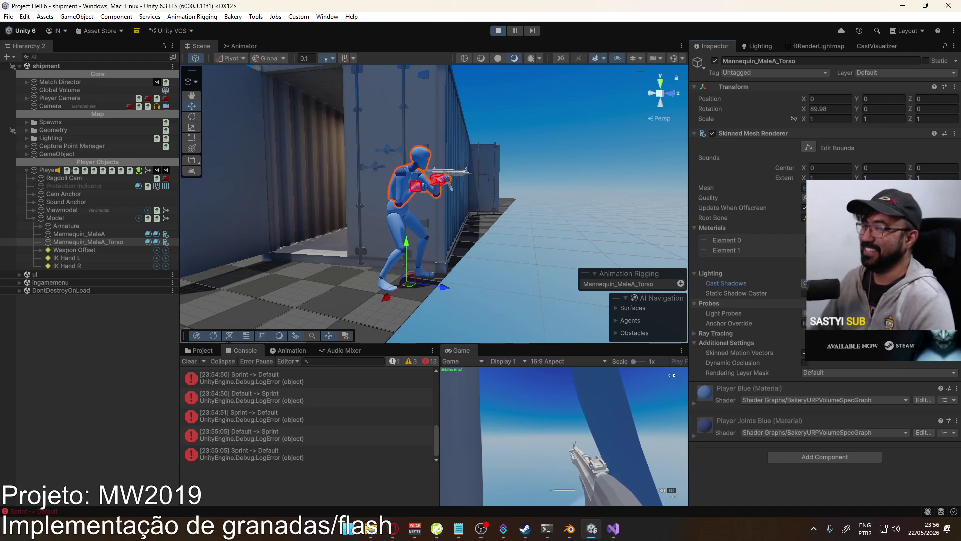
key("super")
key("super")
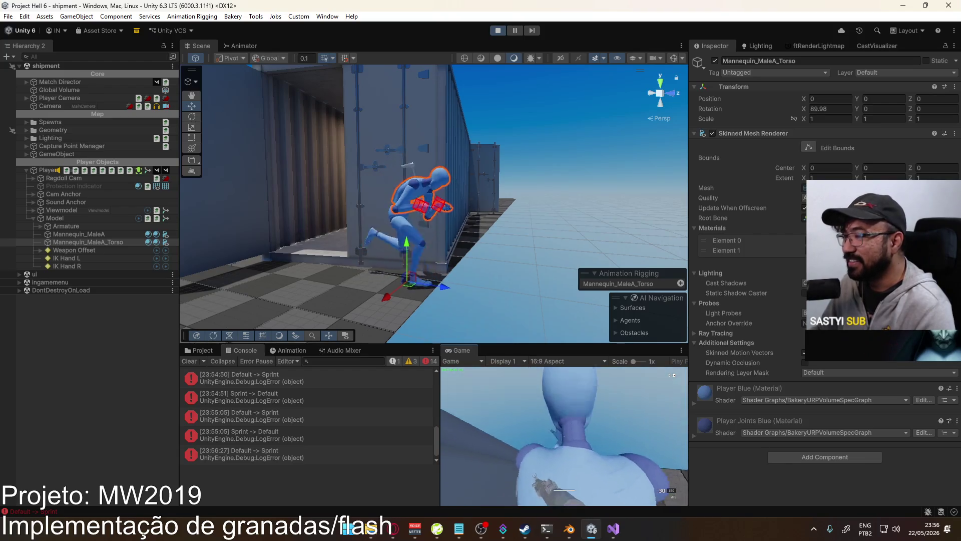
key("super")
key("super")
left_click(79, 220)
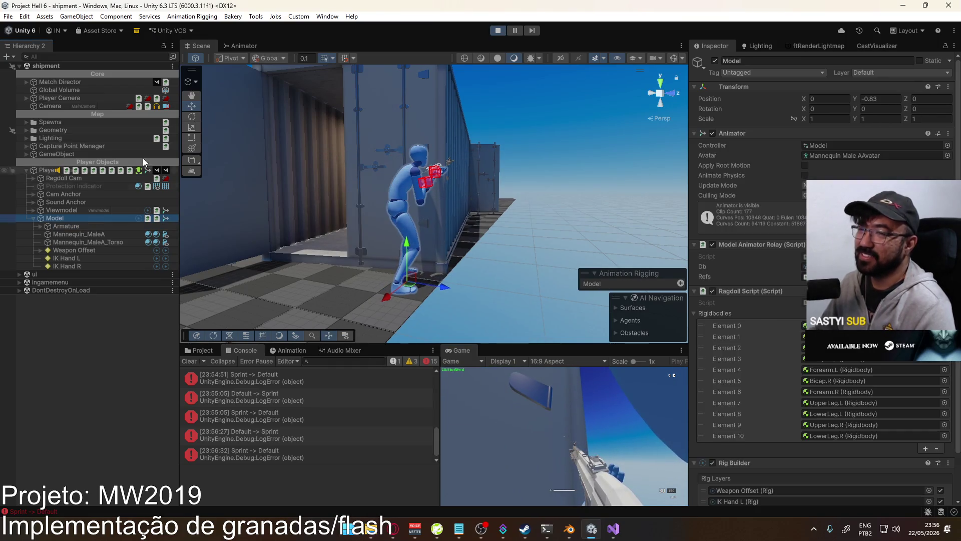
- Inspect the Model animator's Slot, Primary and Sidearm blend trees and the Melee Layer transitions
left_click(242, 46)
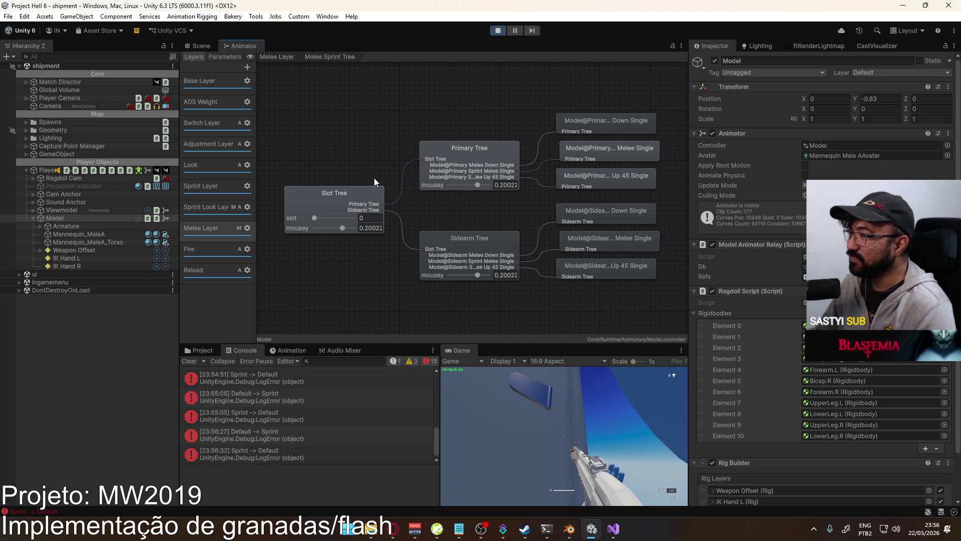
left_click(320, 190)
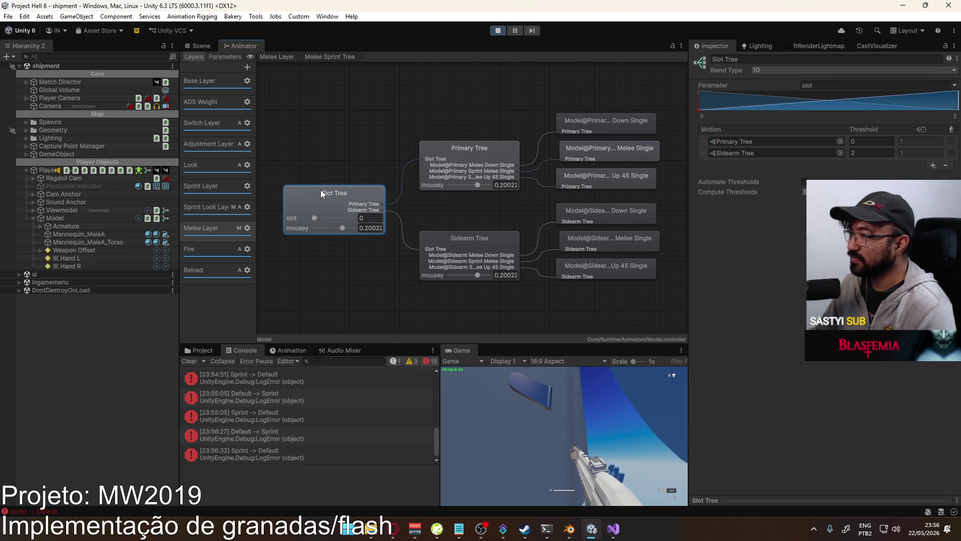
left_click(465, 155)
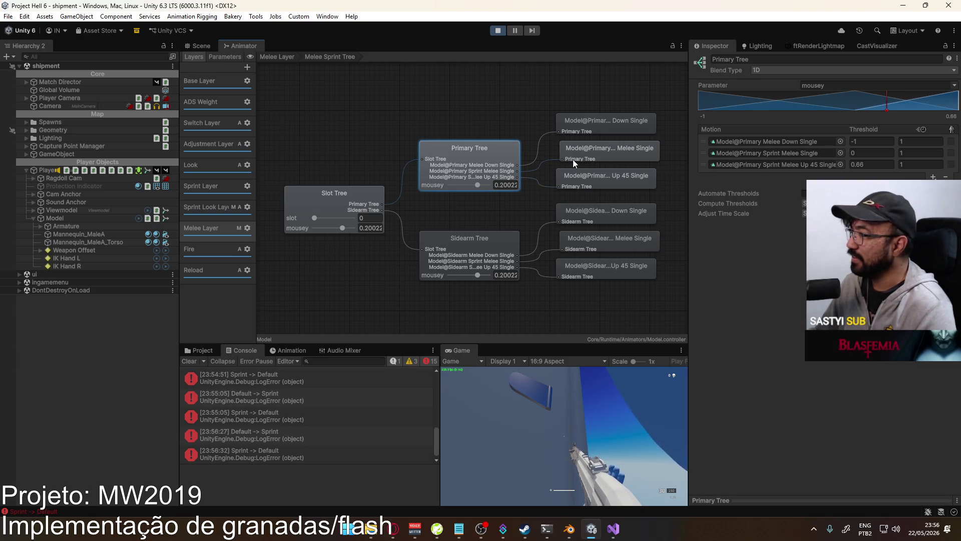
left_click(468, 244)
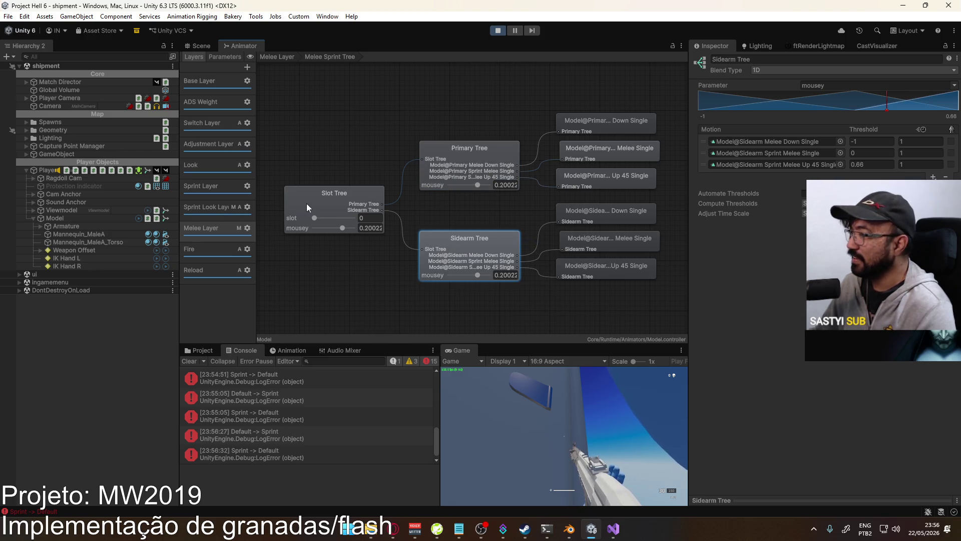
left_click(303, 198)
left_click(479, 242)
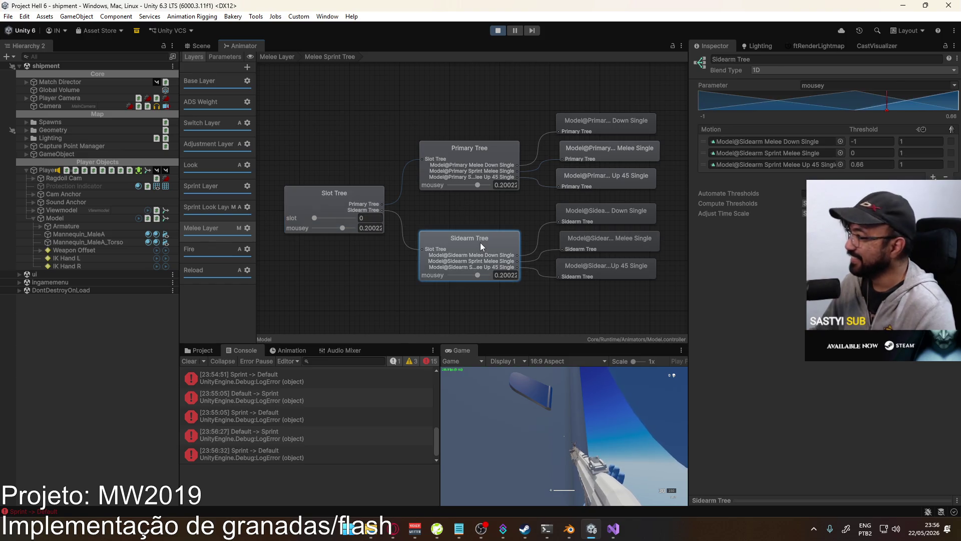
left_click(506, 153)
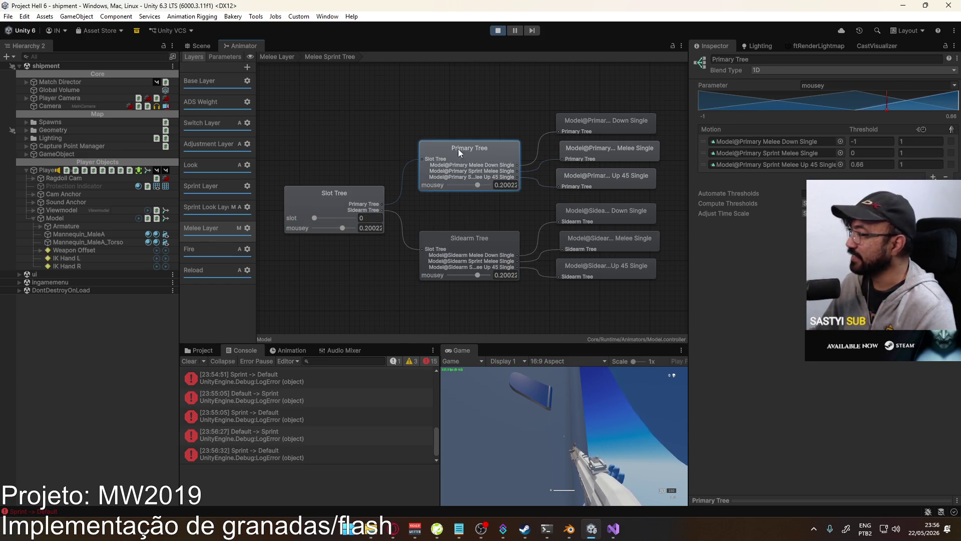
left_click(282, 57)
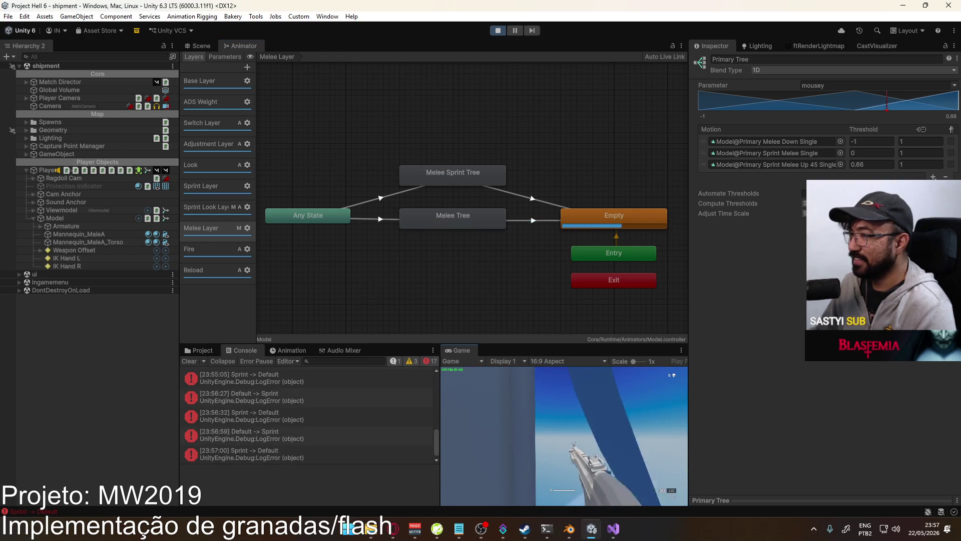
left_click(368, 219)
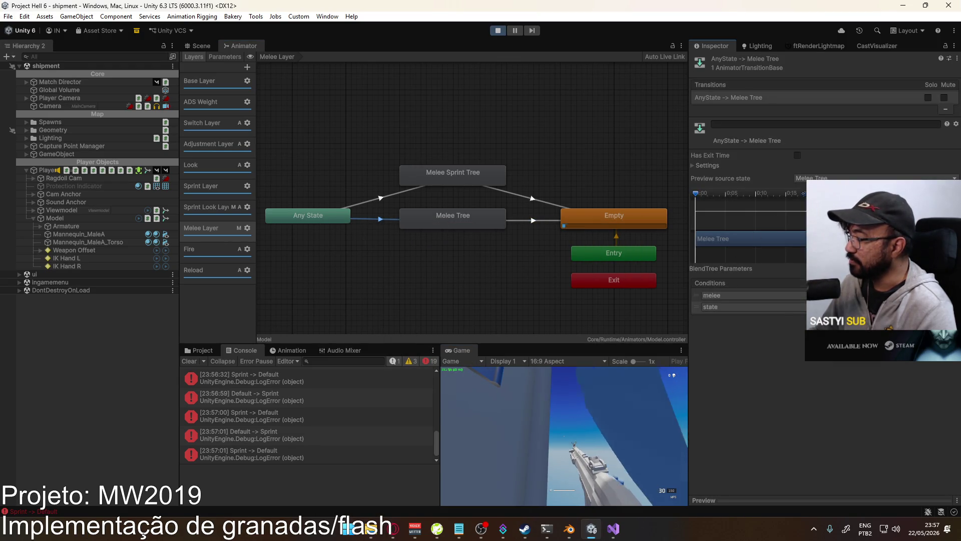
left_click(384, 205)
left_click(382, 199)
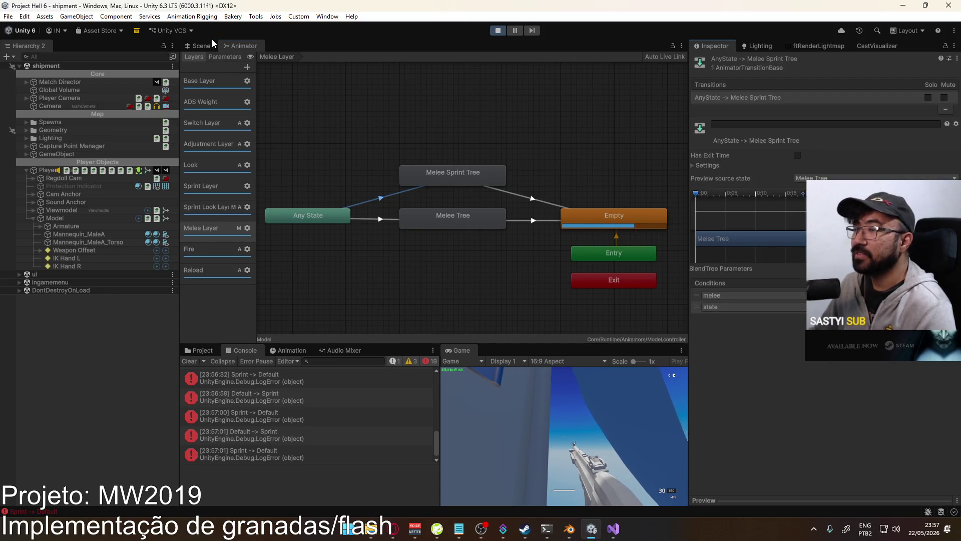
- Test weapon switching and sprinting in the scene, then stop the play test
key("ctrl+1")
key("1")
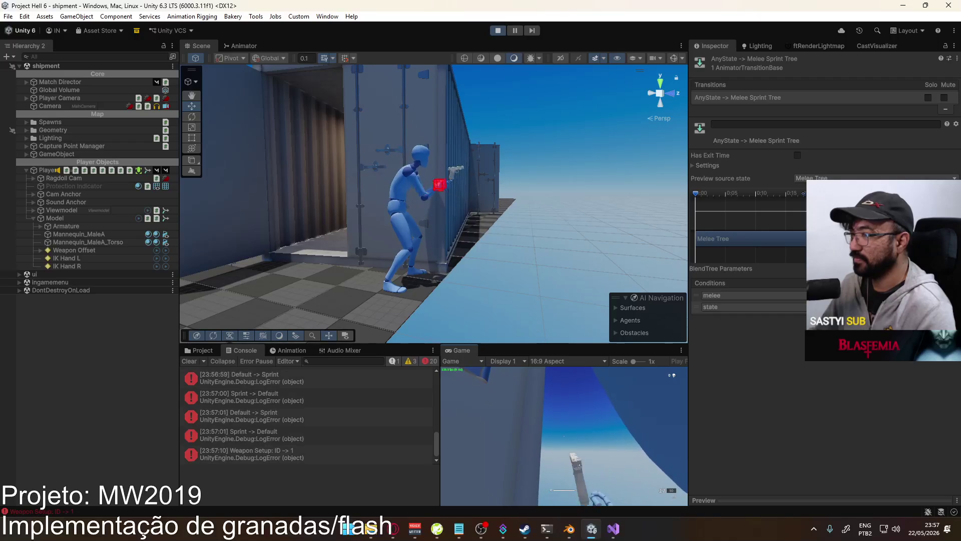
key("2")
key("shift")
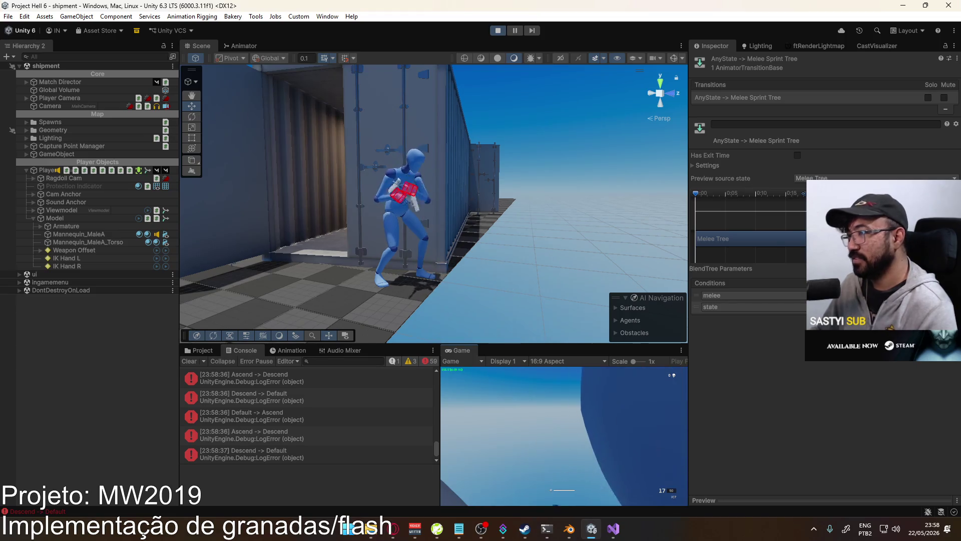
key("super")
key("Escape")
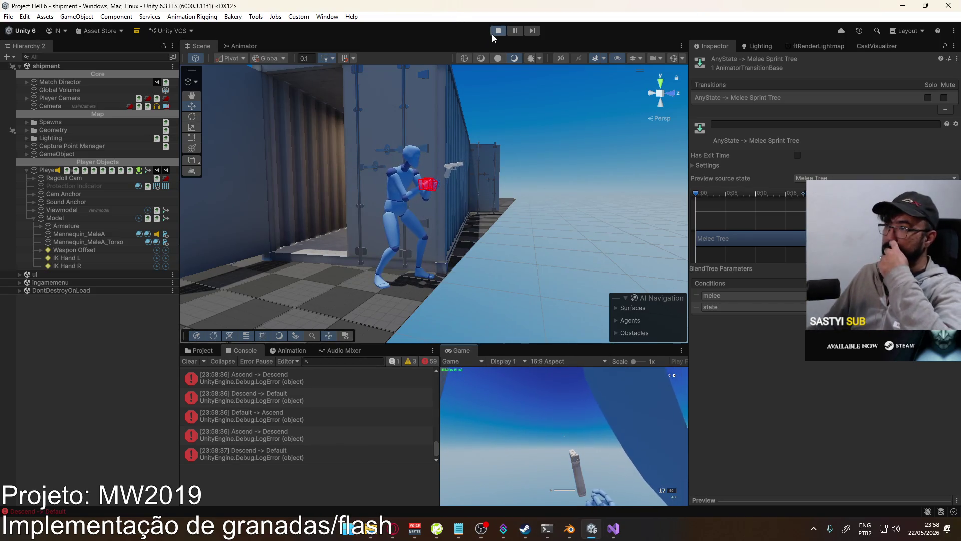
left_click(498, 31)
- Save Player Model Generic.blend and make POSE Idle the active NLA layer
key("alt+Tab")
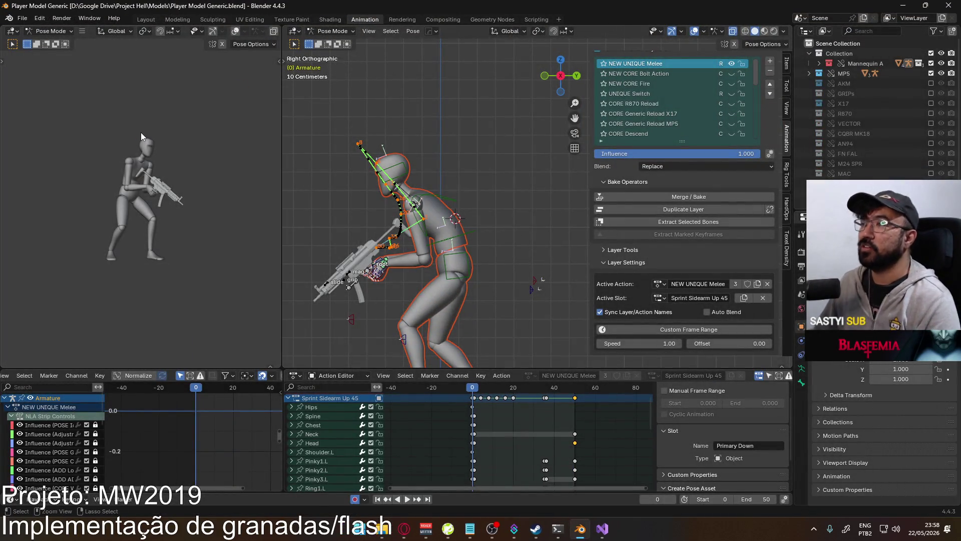
key("ctrl+s")
scroll(754, 76, "down", 10)
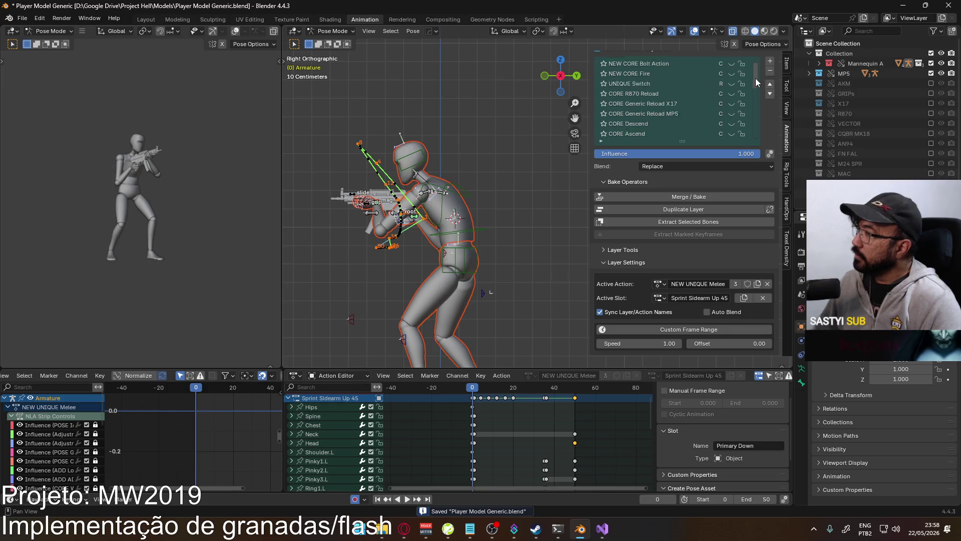
left_click(653, 133)
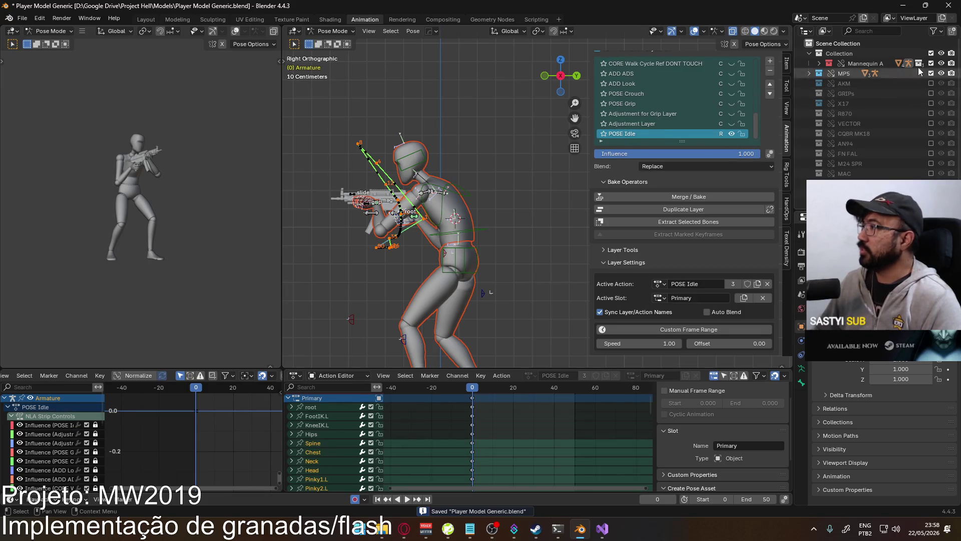
- Close Blender, saving changes, then close Visual Studio
left_click(949, 5)
left_click(441, 282)
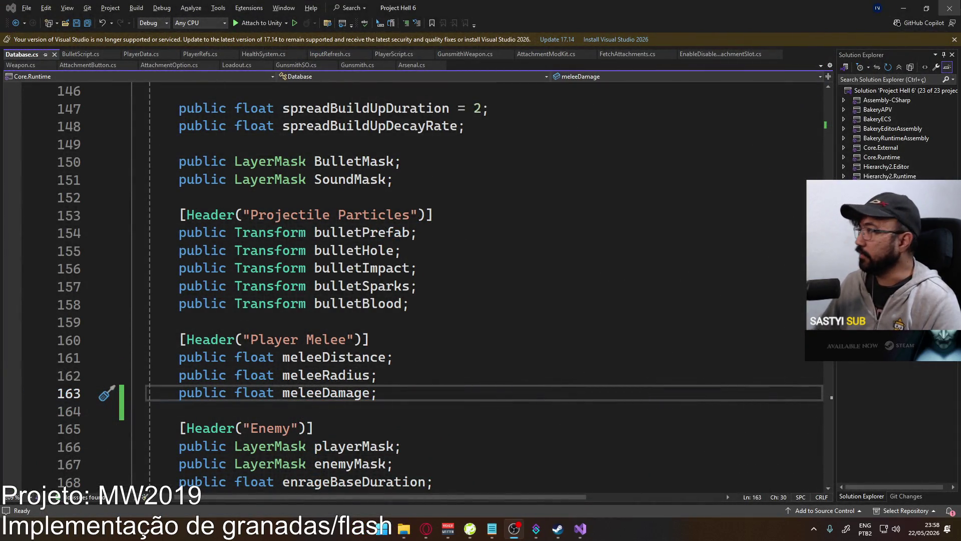
key("alt+F4")
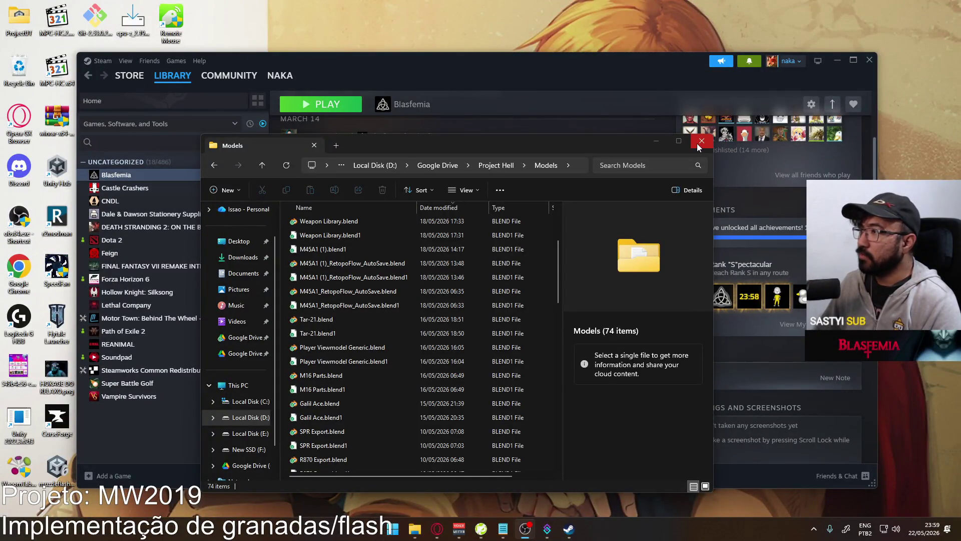
- Close the Models folder, minimize Steam, and launch Battle.net from the tray overflow
left_click(701, 142)
left_click(837, 56)
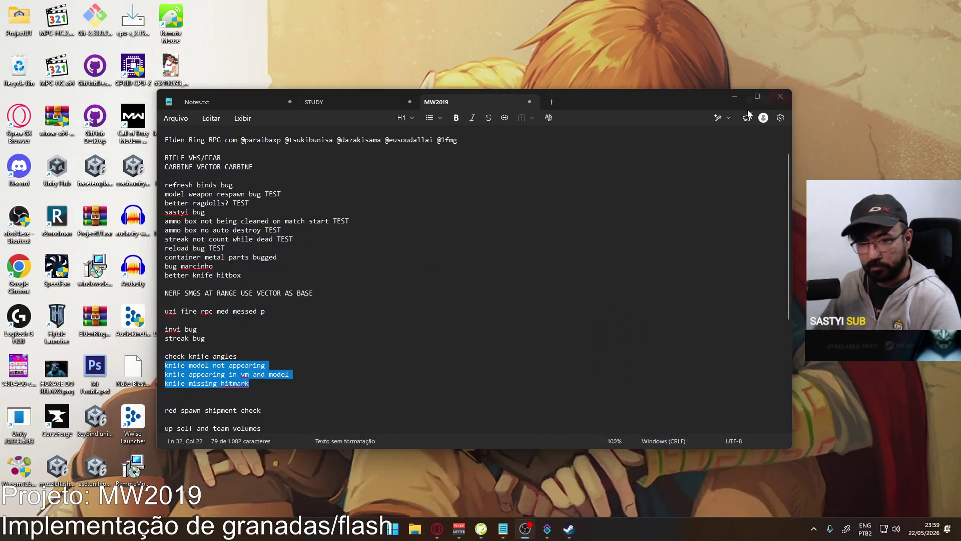
left_click(813, 528)
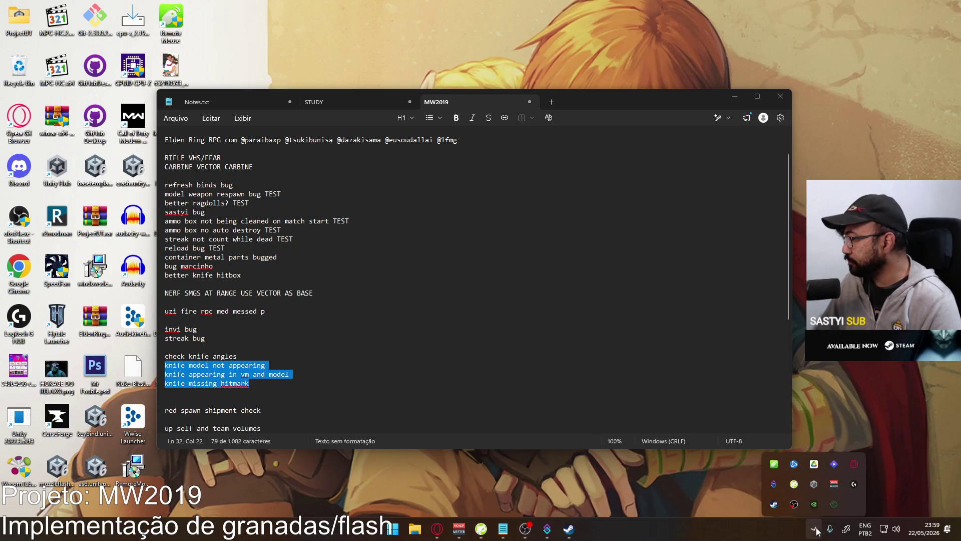
left_click(794, 458)
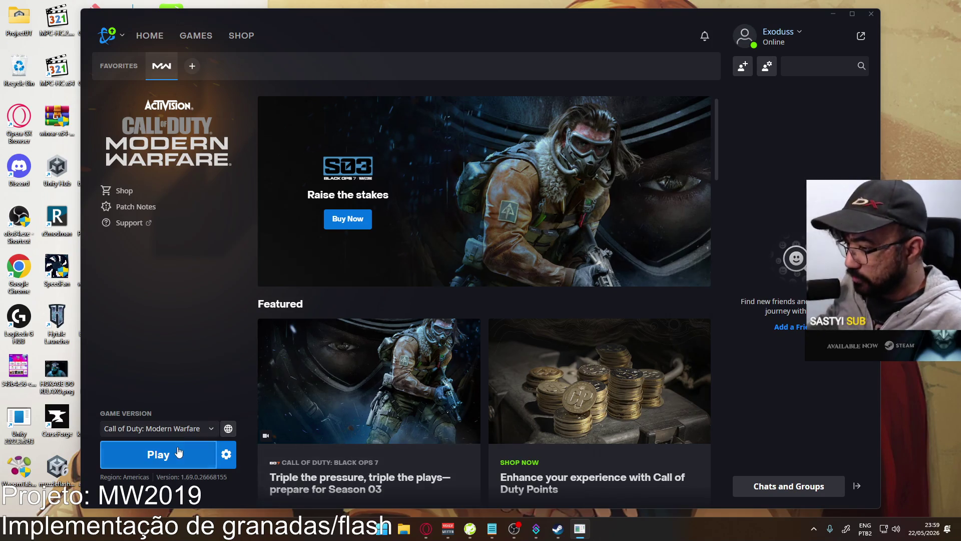
- Launch Call of Duty: Modern Warfare with the Play button under Game Version
left_click(179, 452)
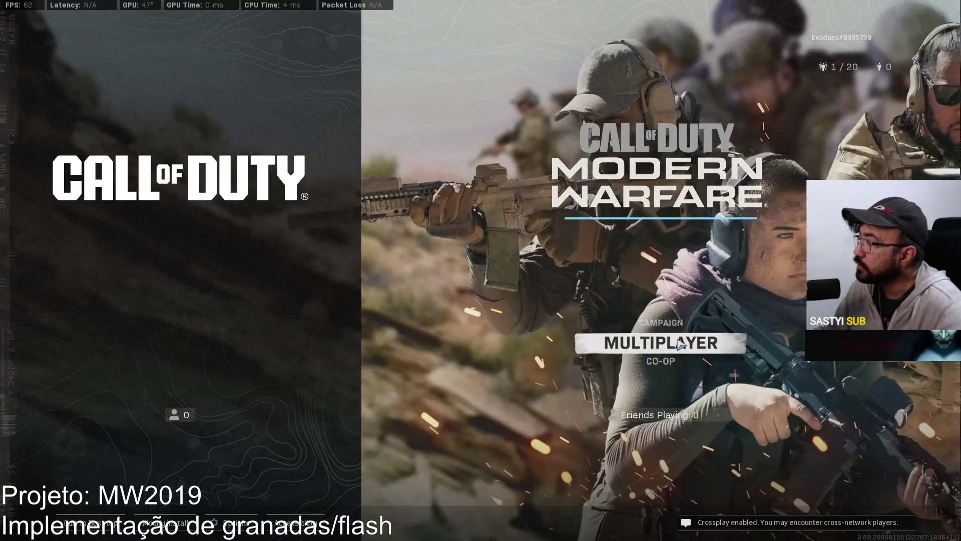
- Enter multiplayer and open the Coalition operator roster
left_click(681, 345)
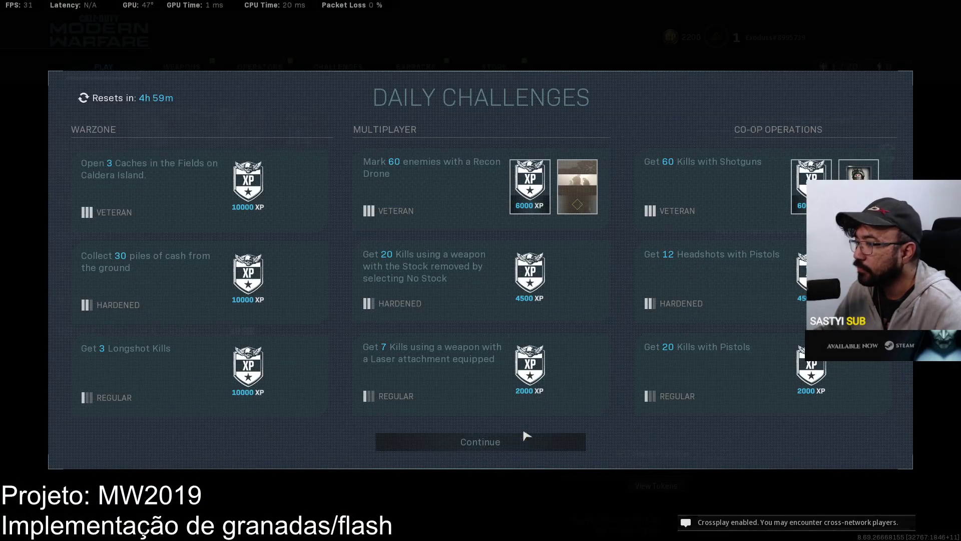
left_click(481, 441)
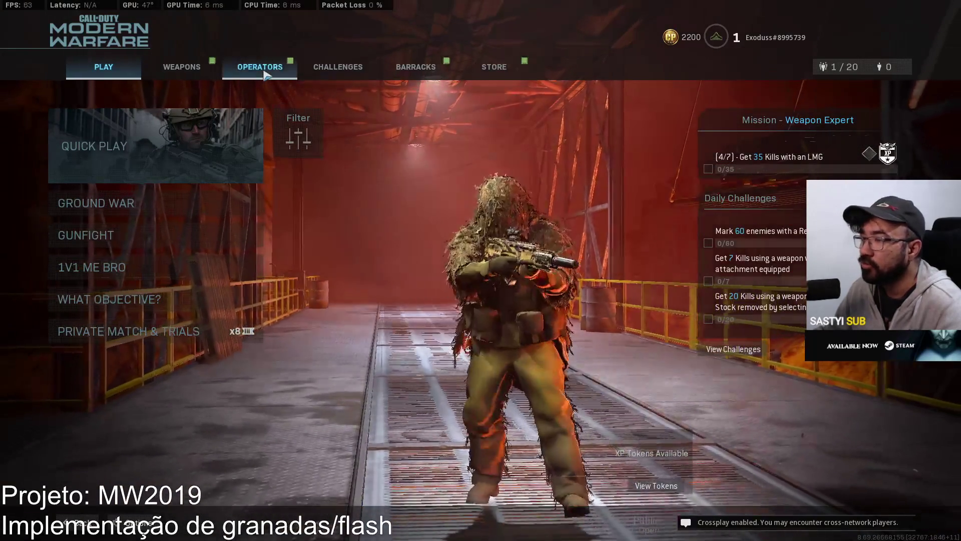
left_click(265, 75)
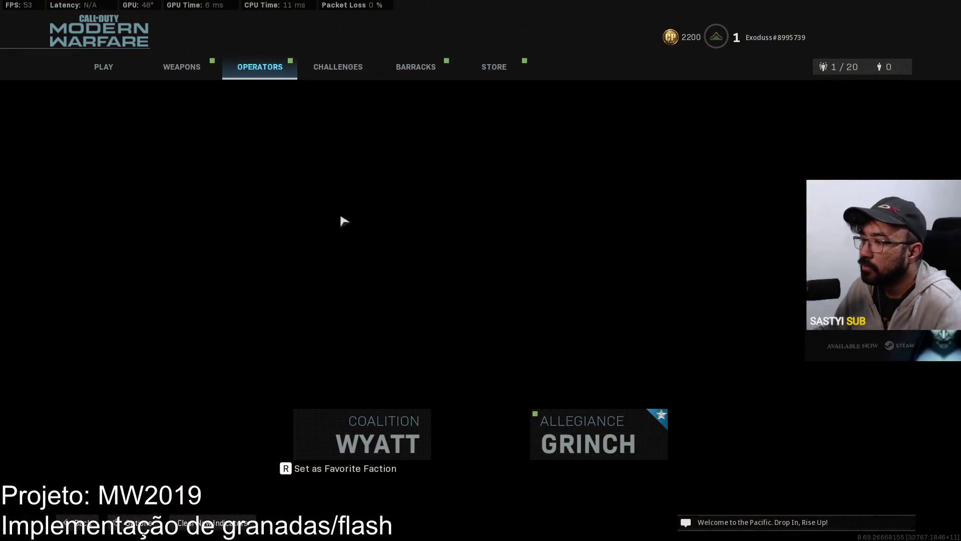
left_click(406, 419)
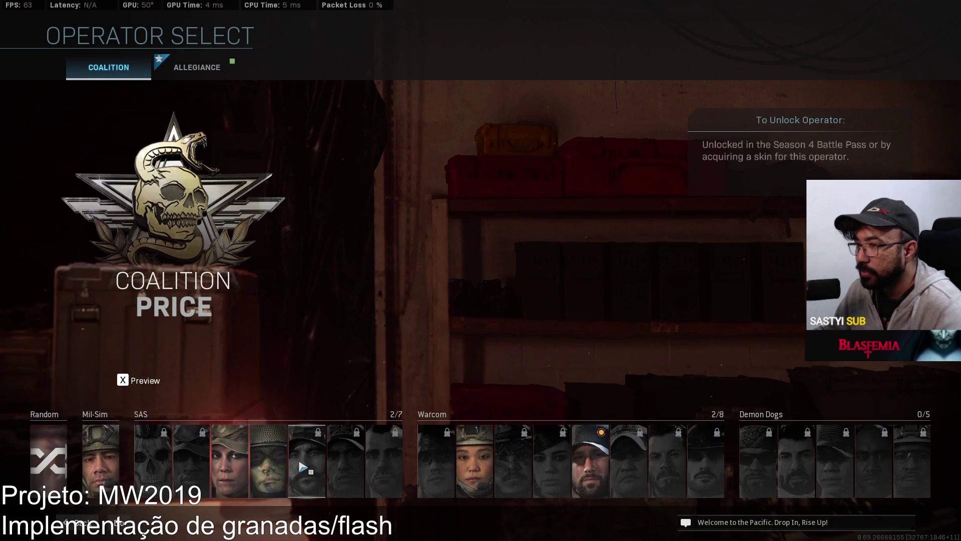
- Preview Price, then Soap rotated to a side profile, and open the Start menu
key("x")
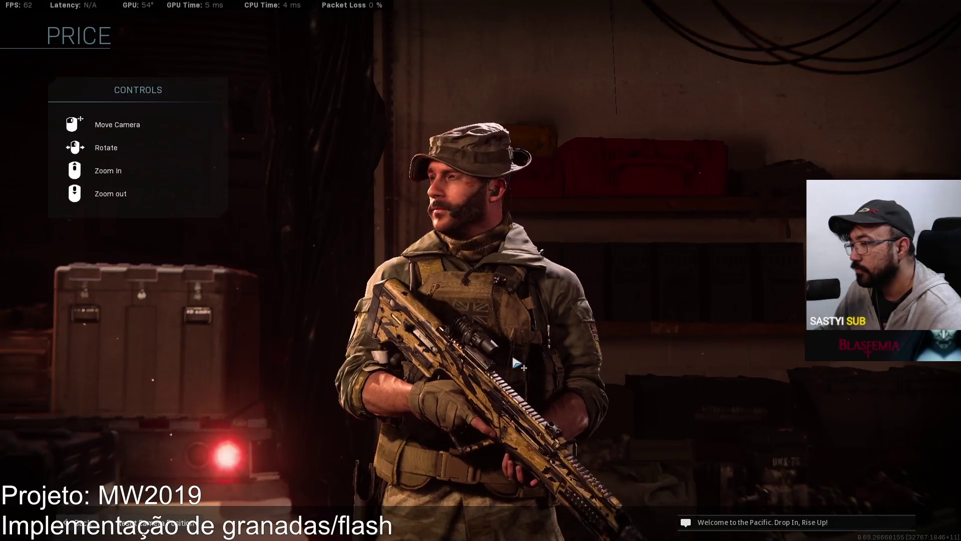
key("Escape")
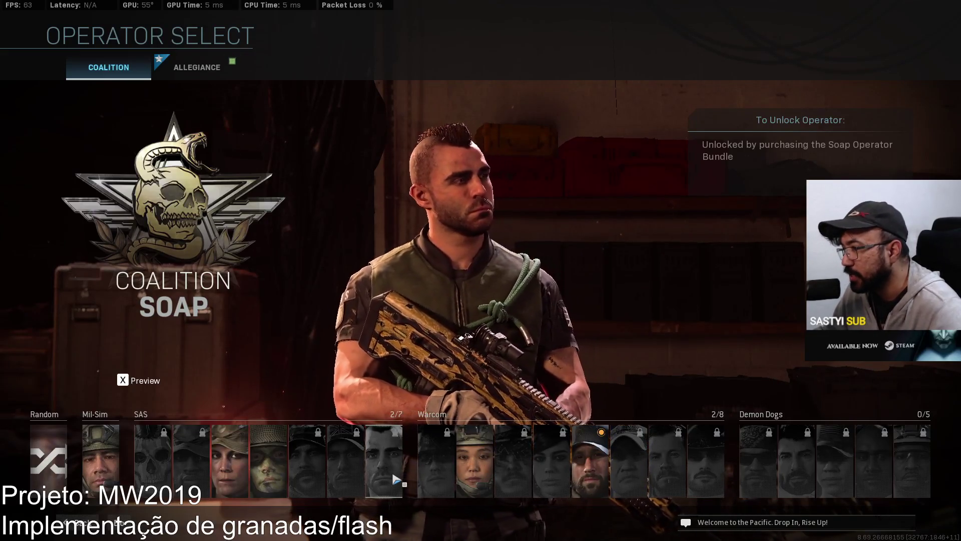
key("x")
left_click_drag(464, 390, 518, 394)
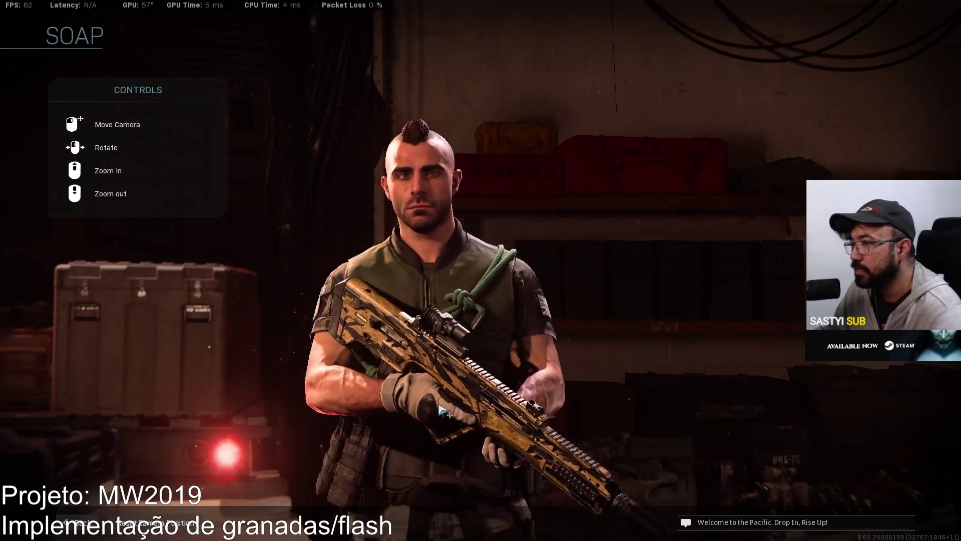
key("Escape")
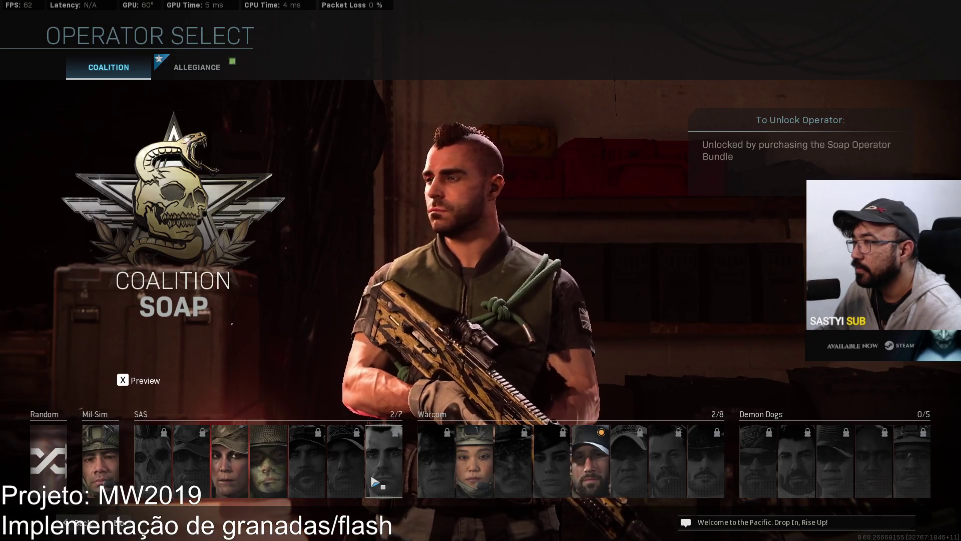
key("super")
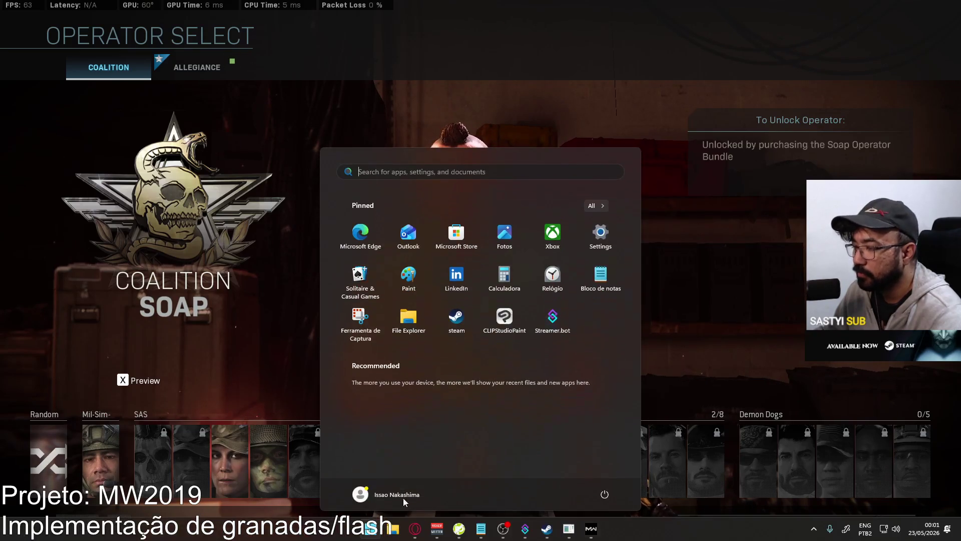
- Search Google Images in Opera for 'soap mw2', then 'soap mw2 2019' and 'soap mw2 2007'
left_click(417, 526)
left_click(237, 11)
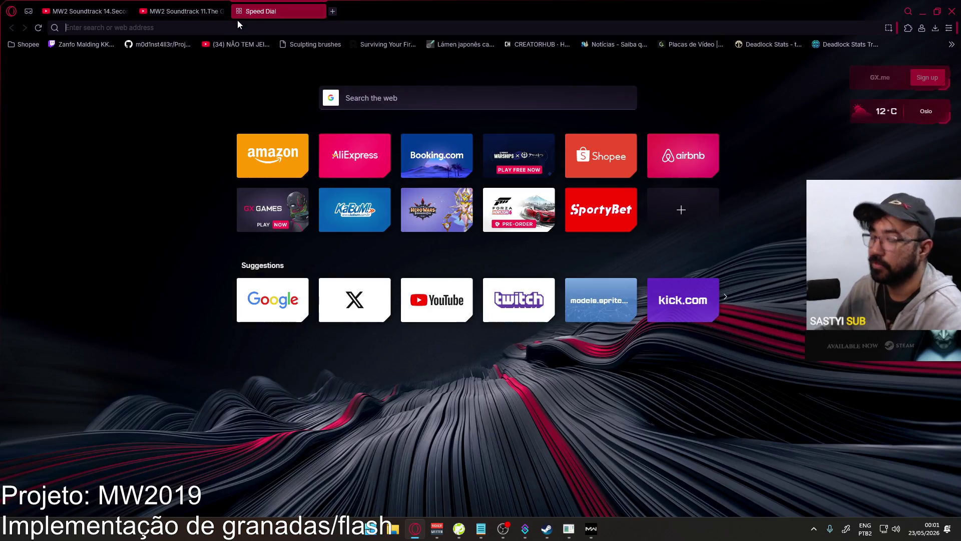
type("soap mw2")
key("Return")
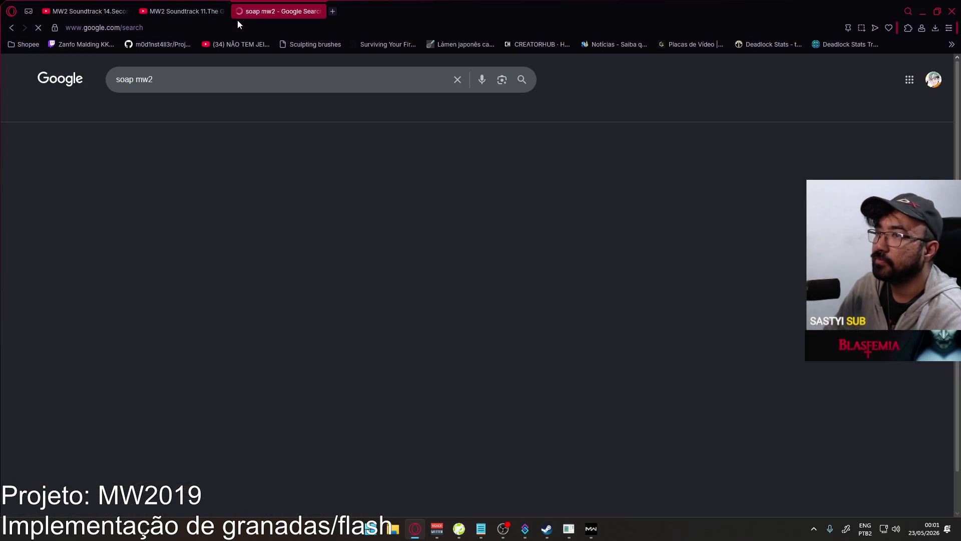
left_click(170, 112)
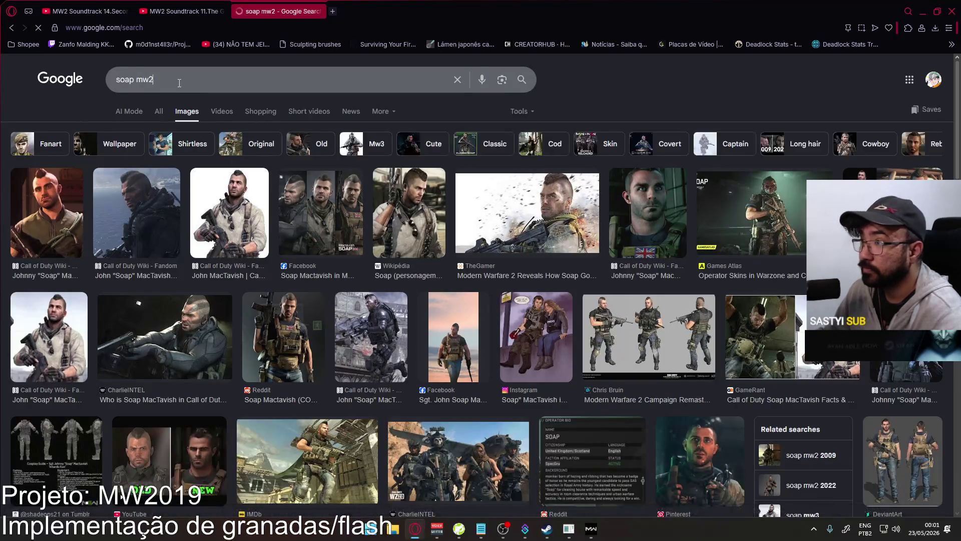
left_click(179, 83)
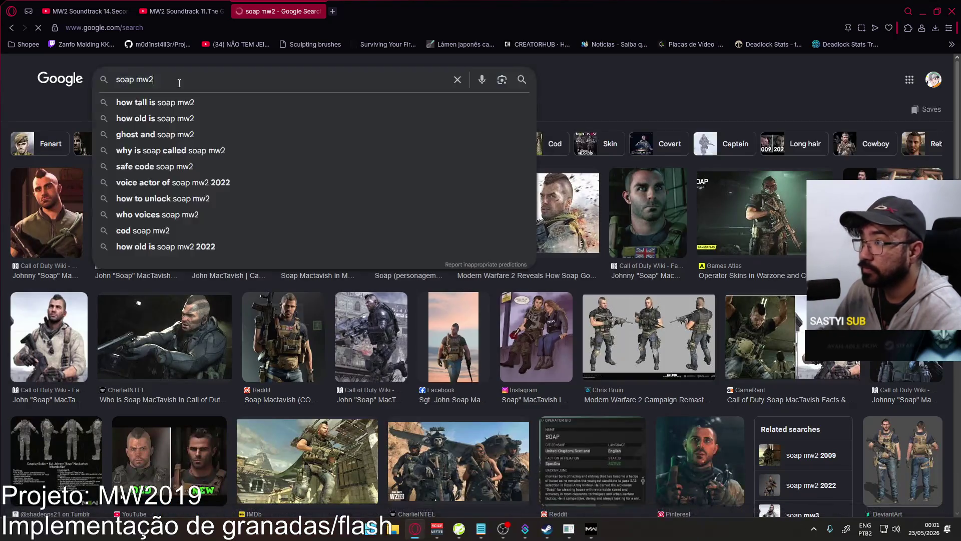
type(" 2019")
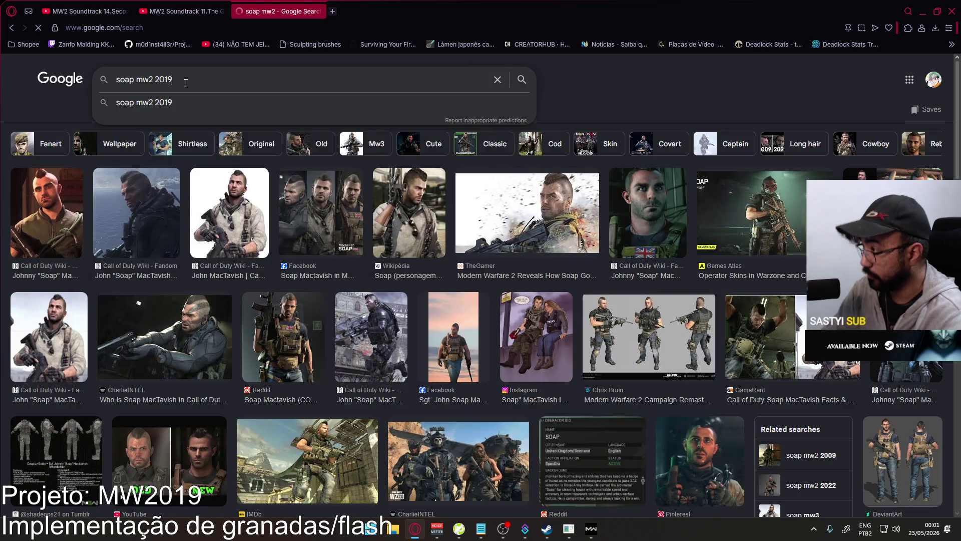
key("Return")
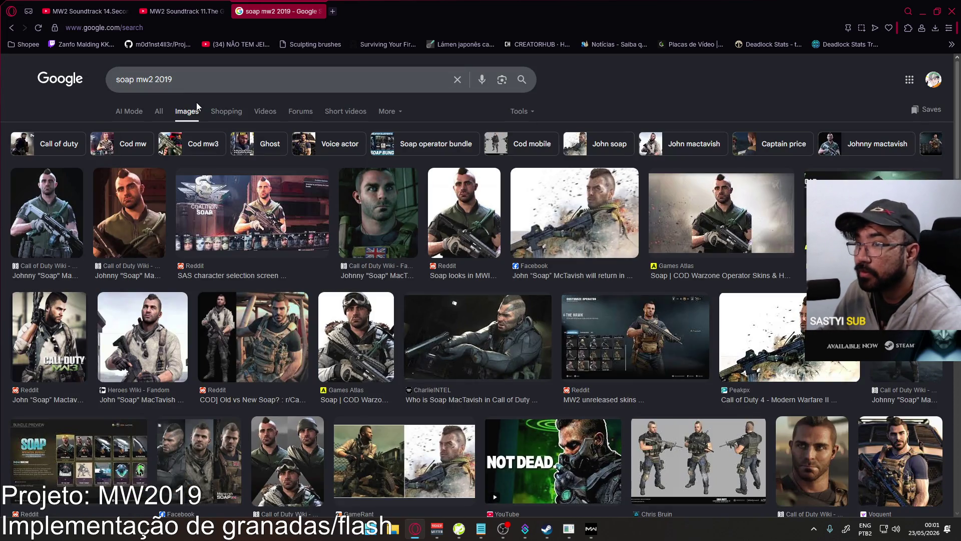
left_click(164, 80)
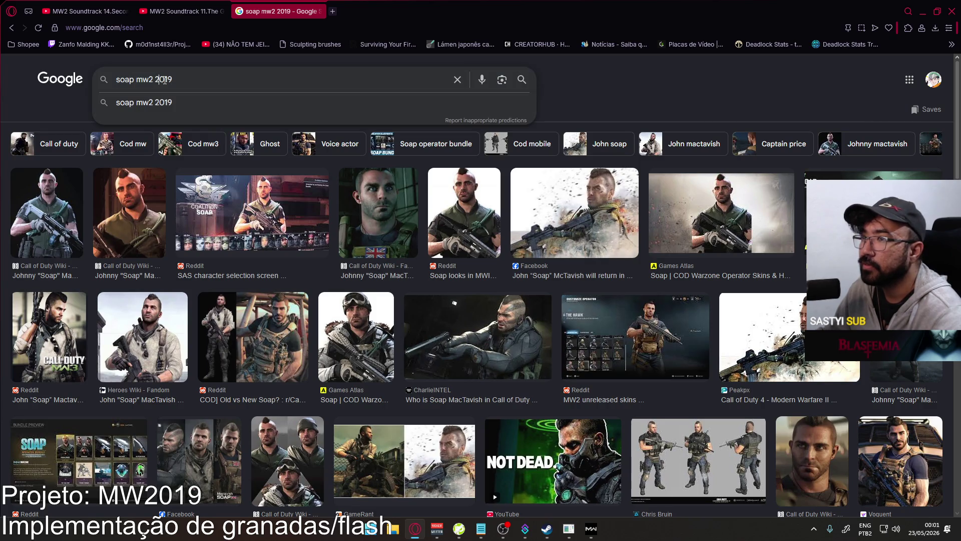
type("07")
key("Return")
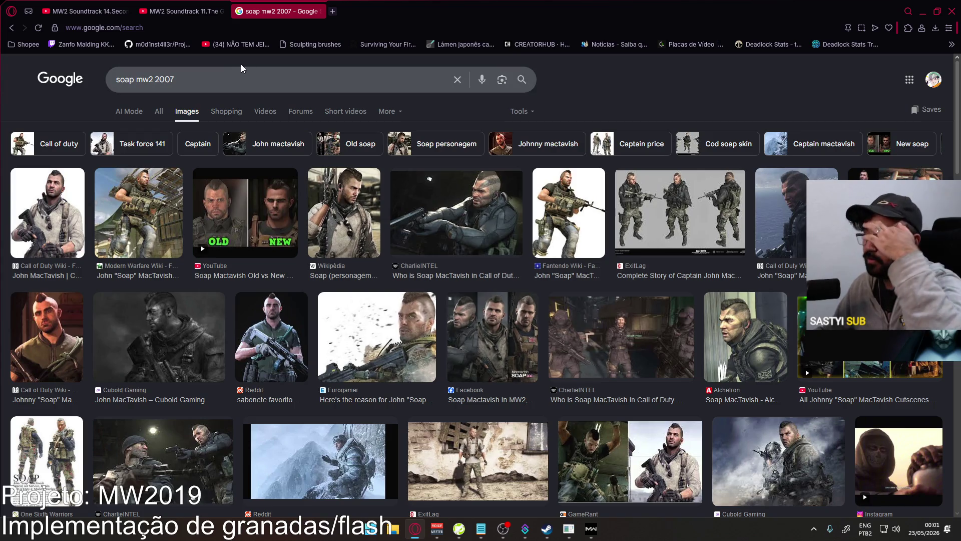
- Preview Soap results, including the Fantendo, Modern Warfare Wiki and Call of Duty Wiki images
left_click(64, 184)
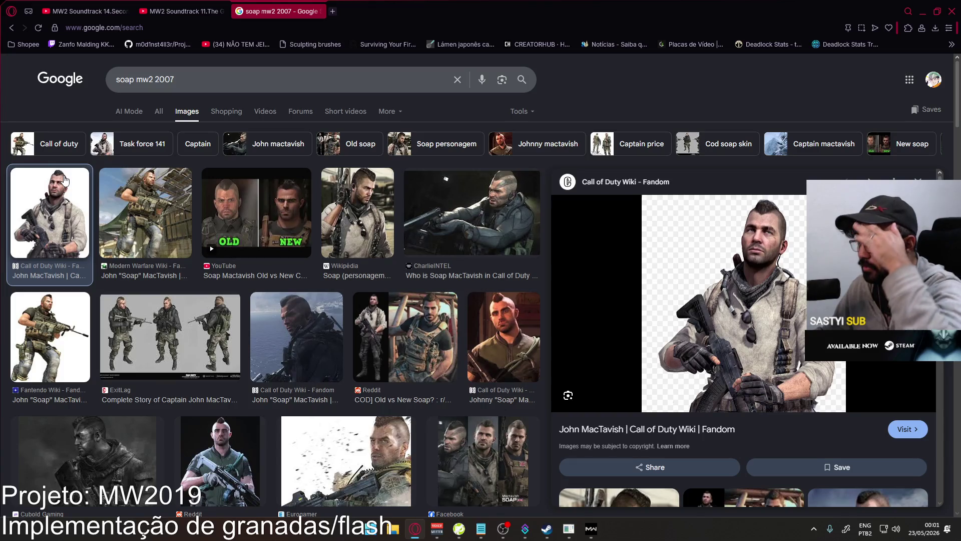
left_click(261, 334)
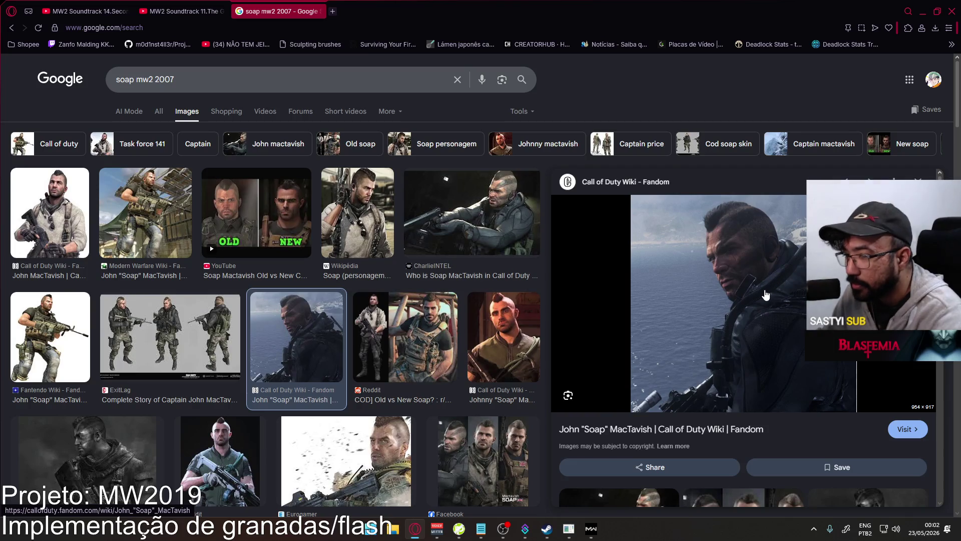
key("alt+Tab")
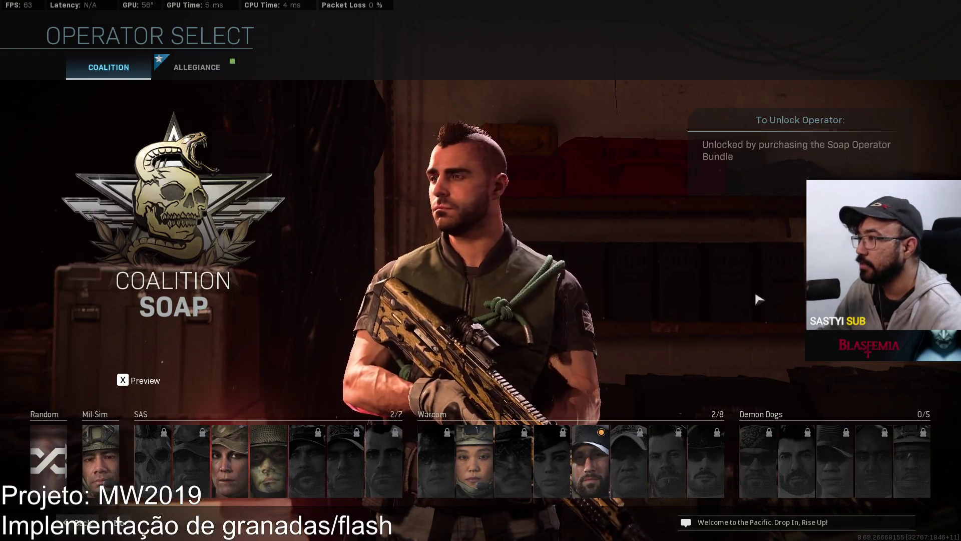
key("alt+Tab")
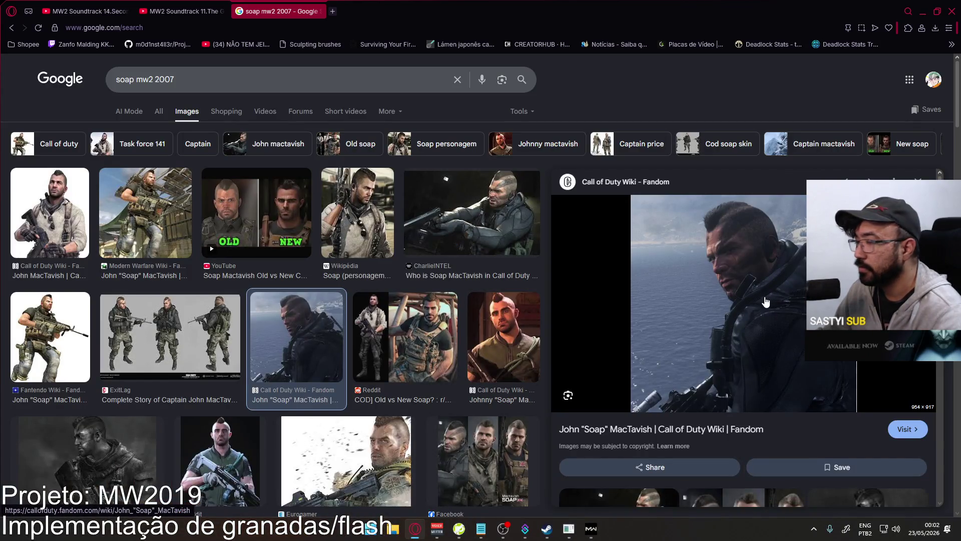
left_click(72, 331)
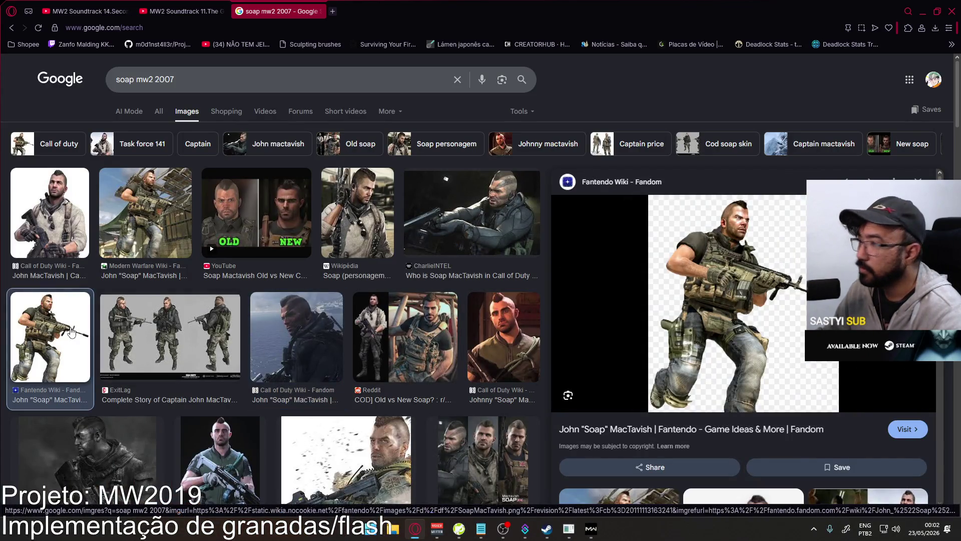
left_click(138, 226)
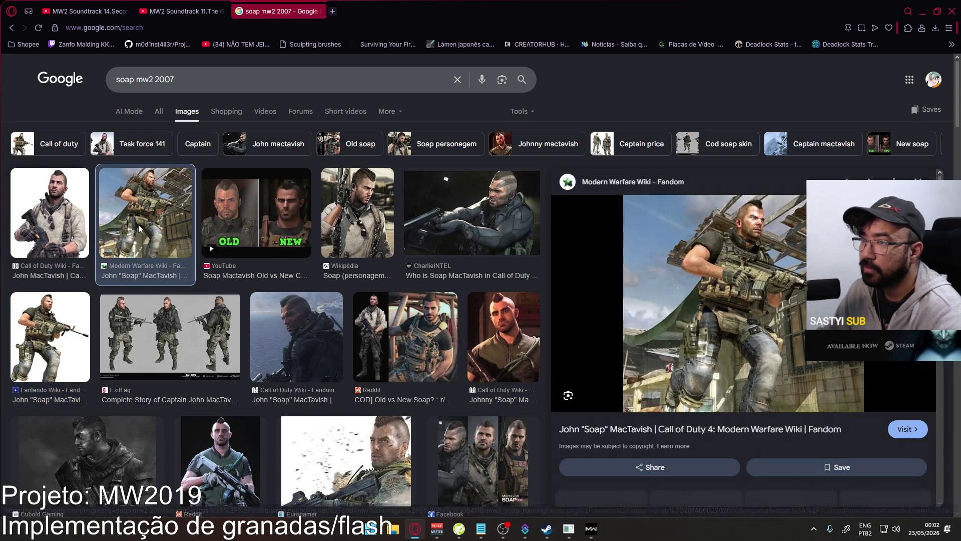
left_click(58, 220)
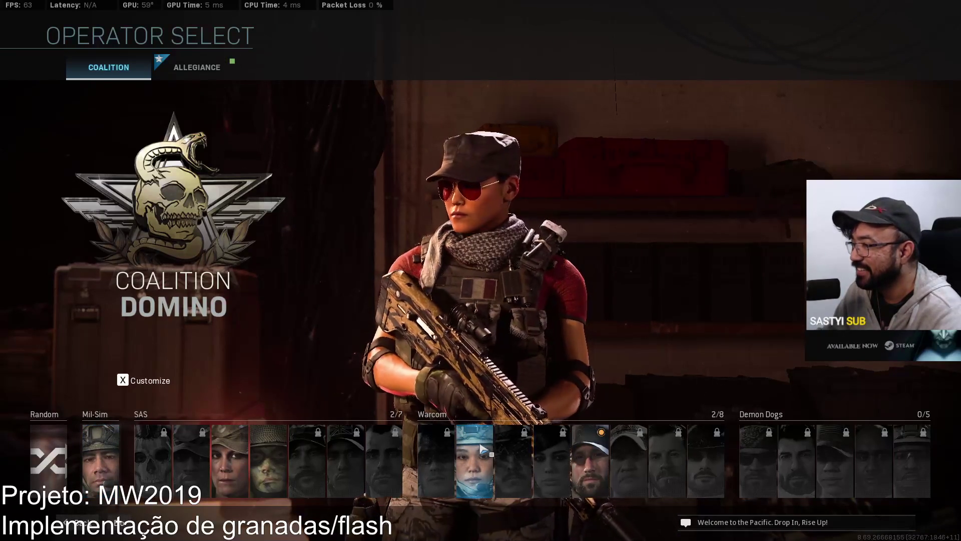
- Leave Domino's skins and open a Custom Game lobby under Private Match
left_click(483, 459)
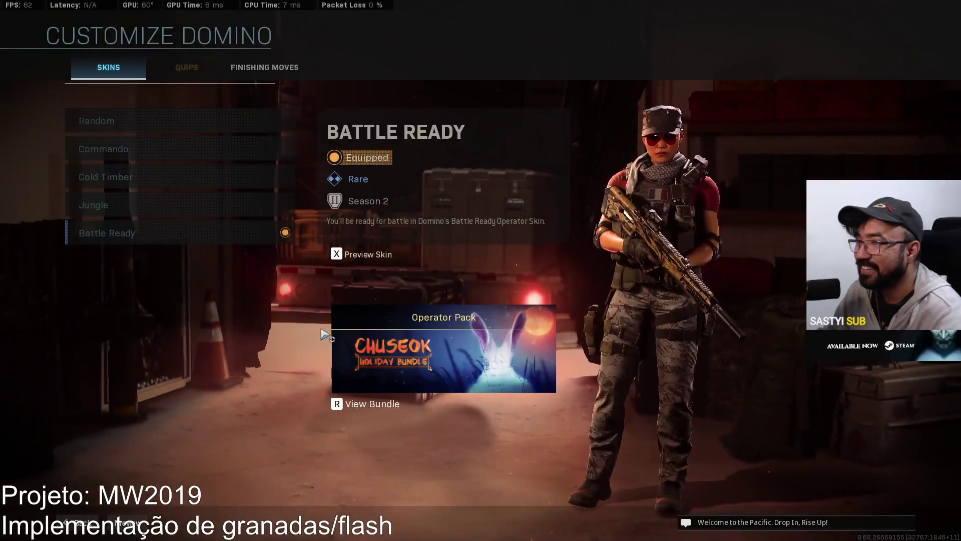
key("Escape")
key("Escape")
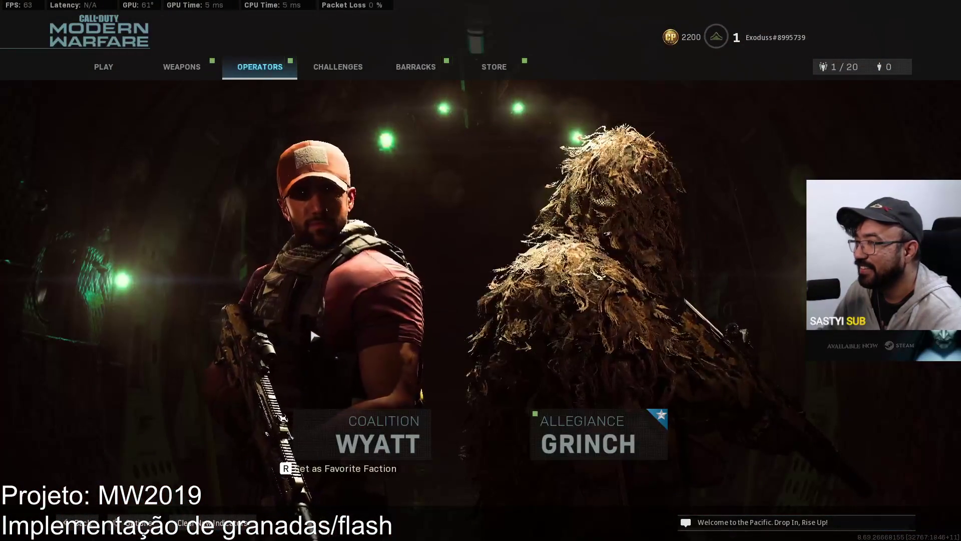
key("Escape")
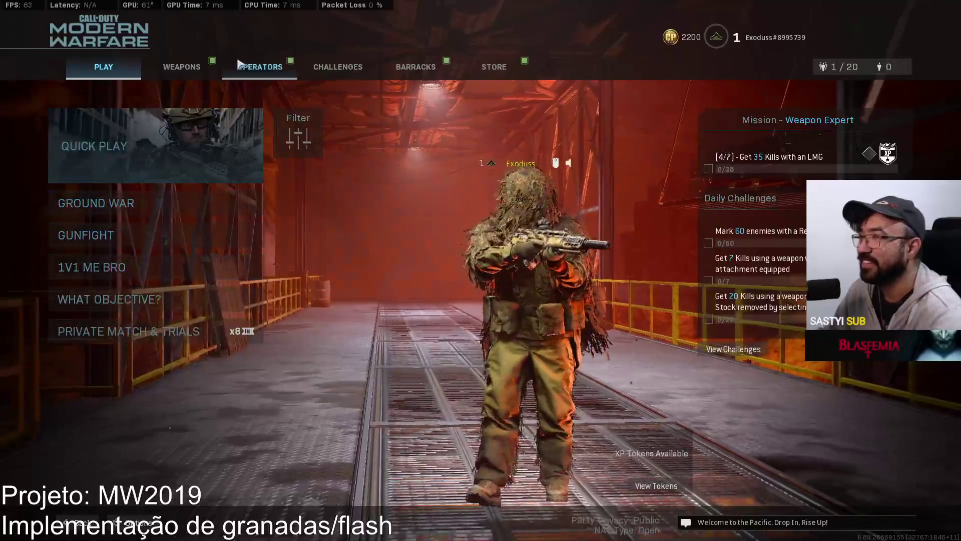
left_click(184, 333)
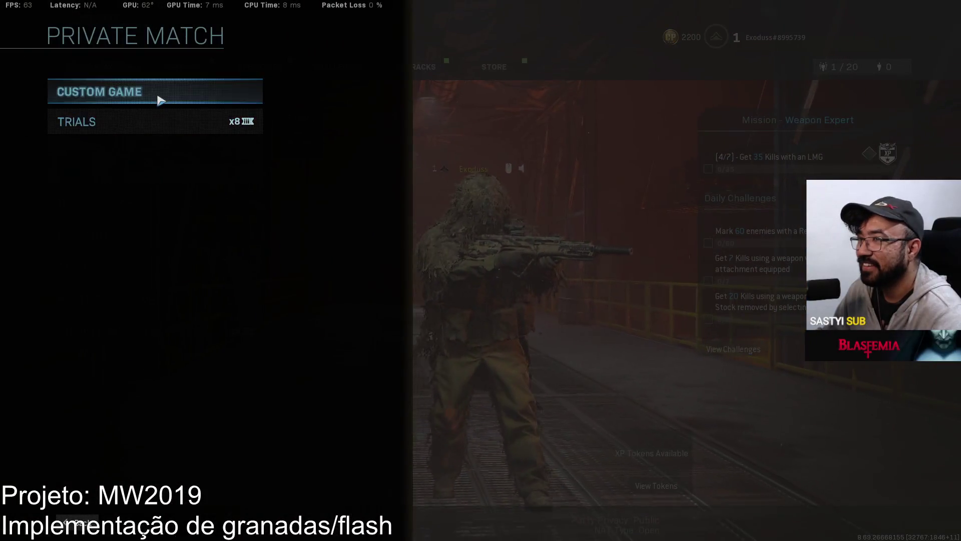
left_click(159, 99)
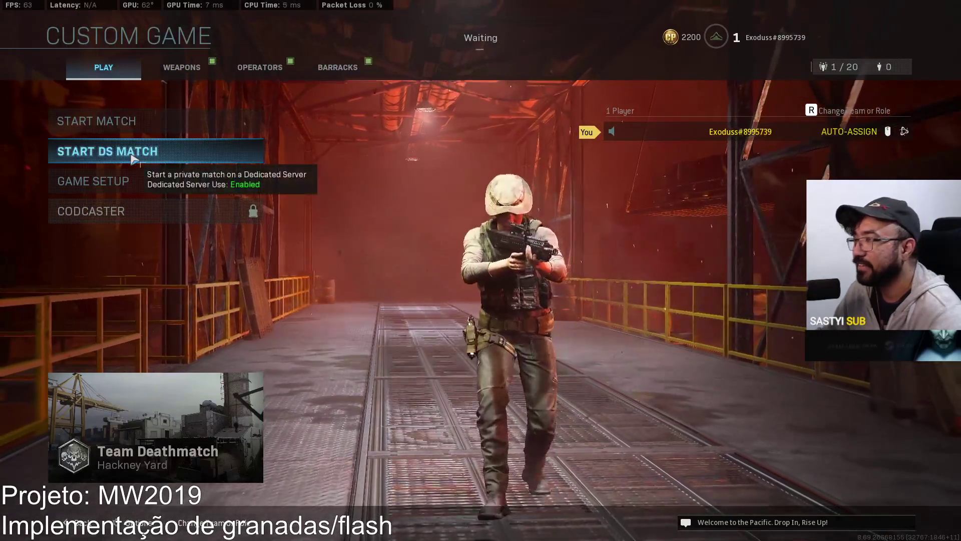
- Equip Wyatt as the Coalition operator and browse his skins
key("e")
key("e")
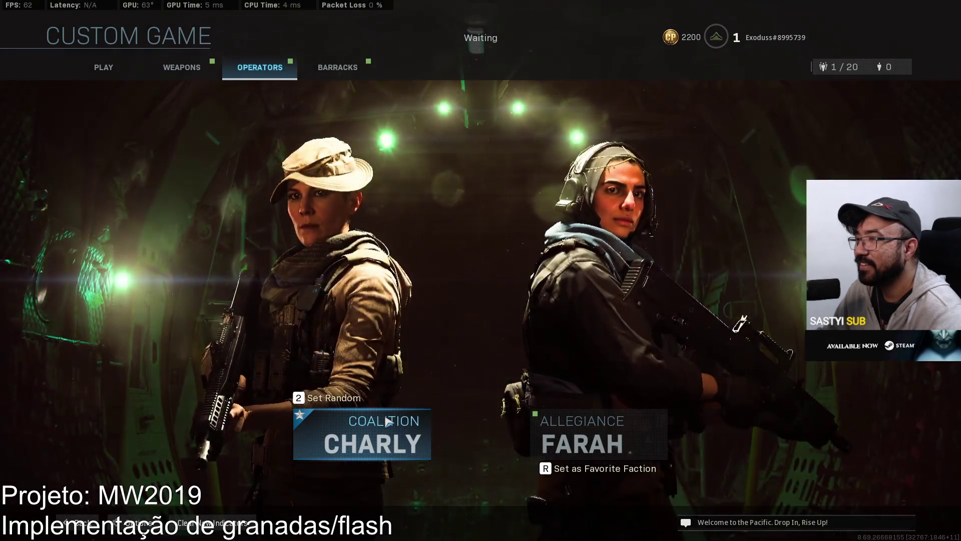
left_click(388, 422)
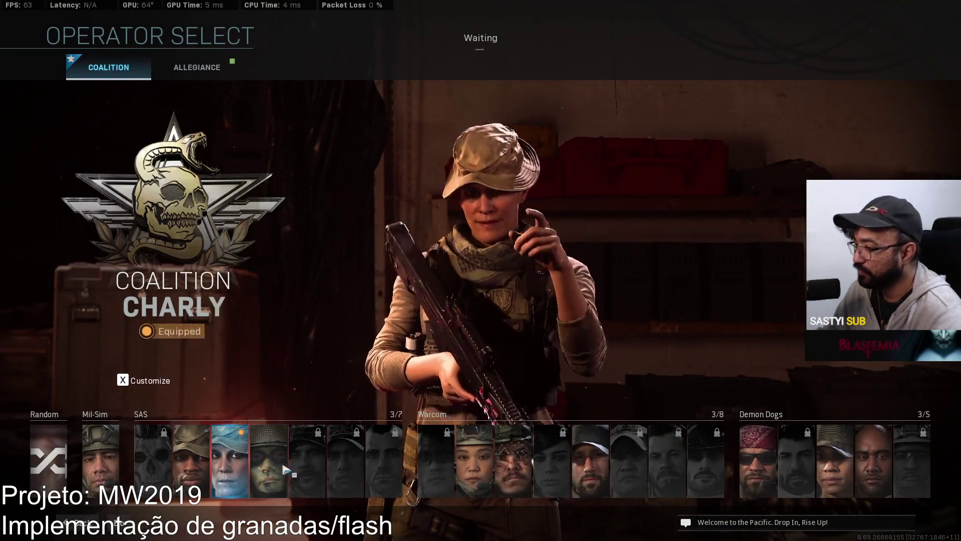
left_click(596, 480)
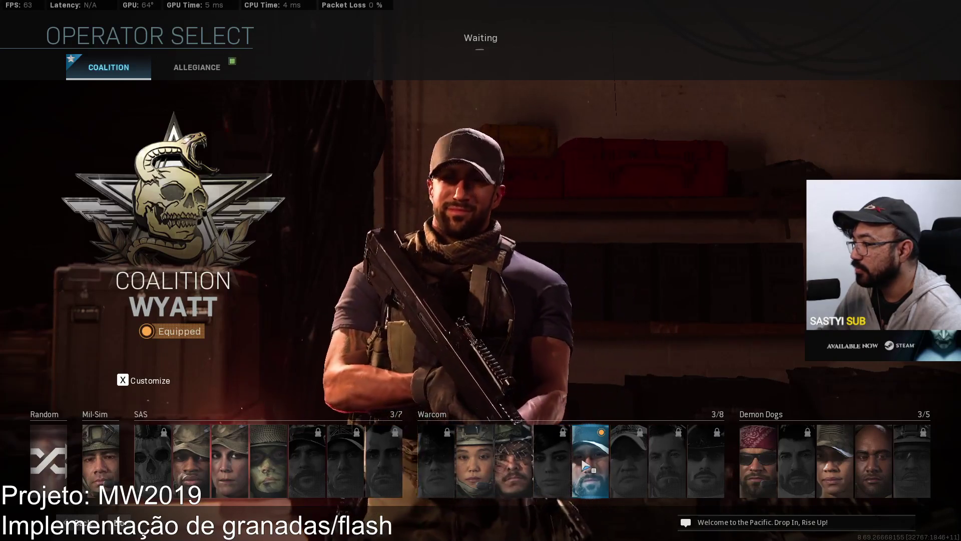
left_click(586, 465)
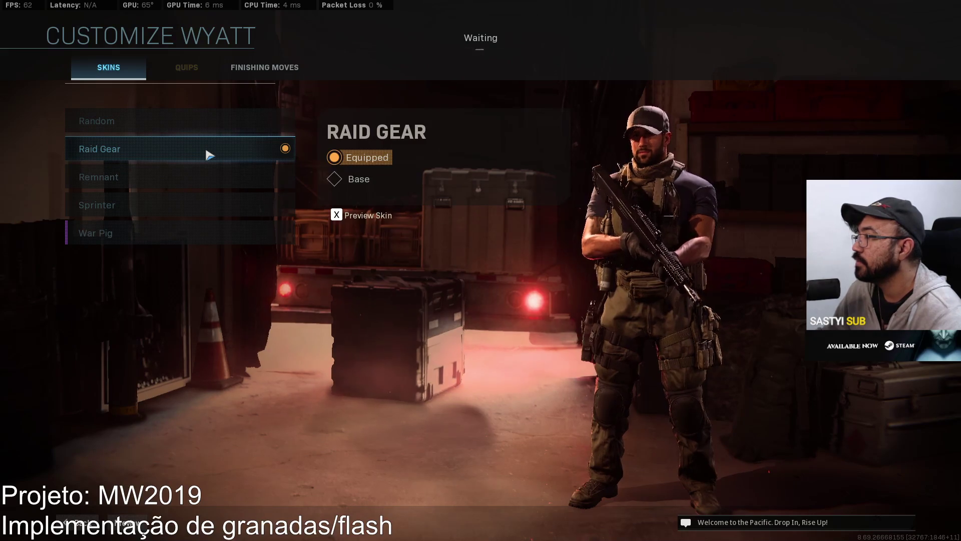
key("Escape")
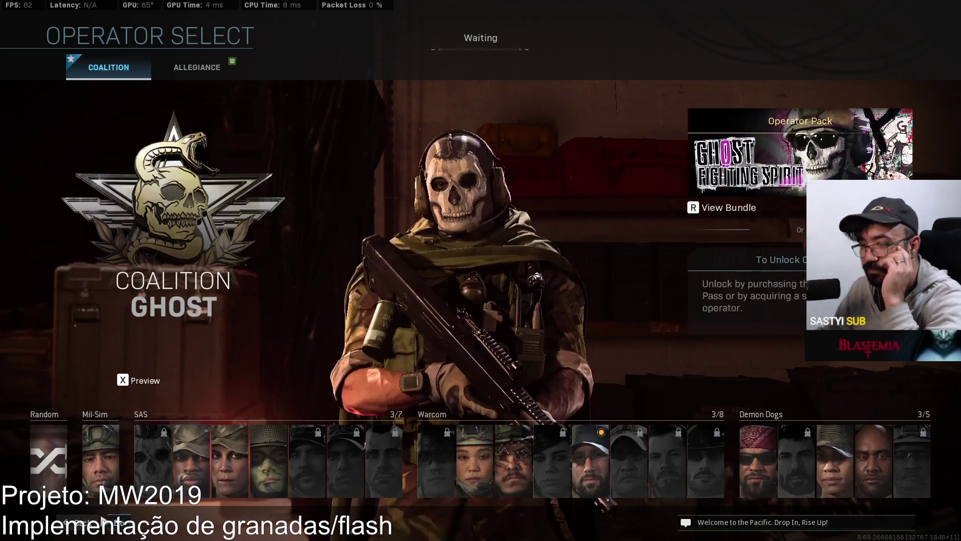
key("Escape")
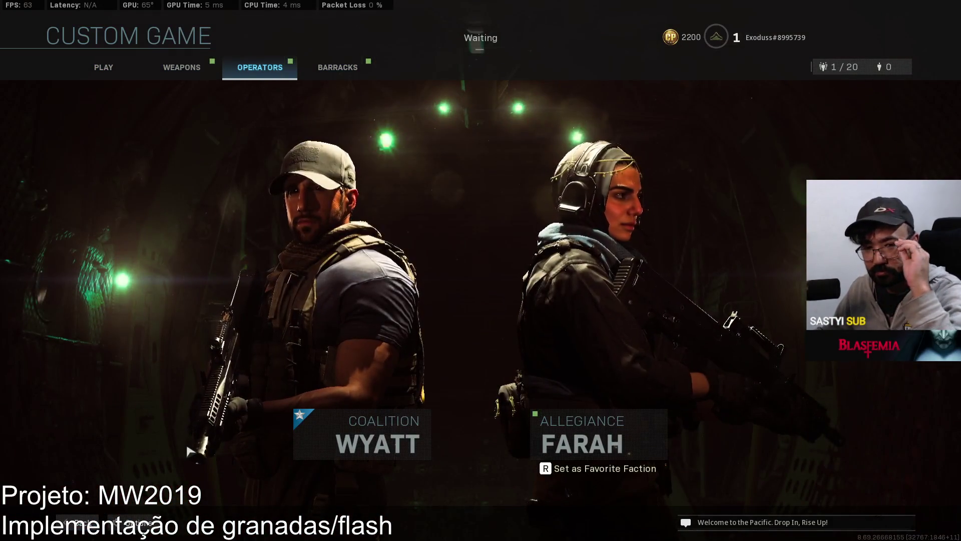
- Preview Ghost and his Fighting Spirit bundle, then return to the custom game lobby
left_click(386, 433)
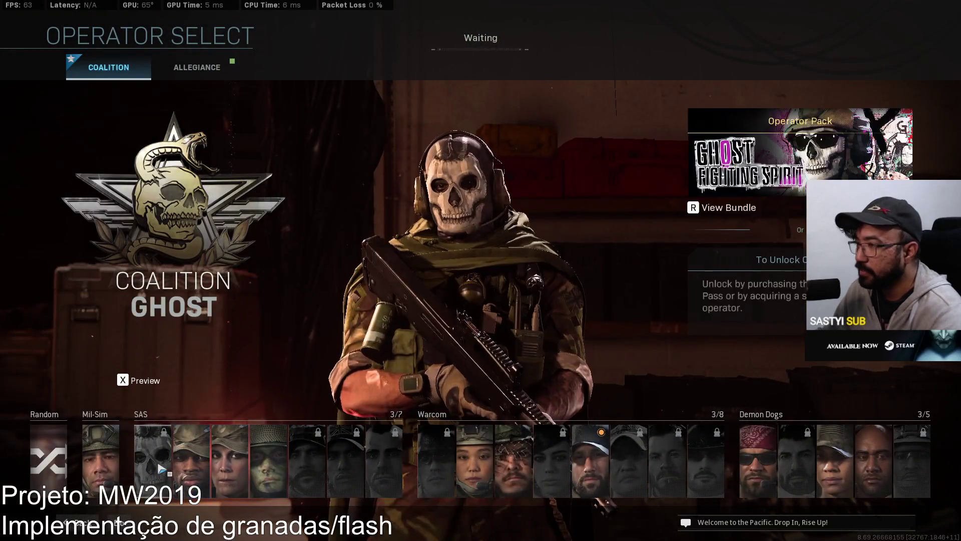
left_click(162, 468)
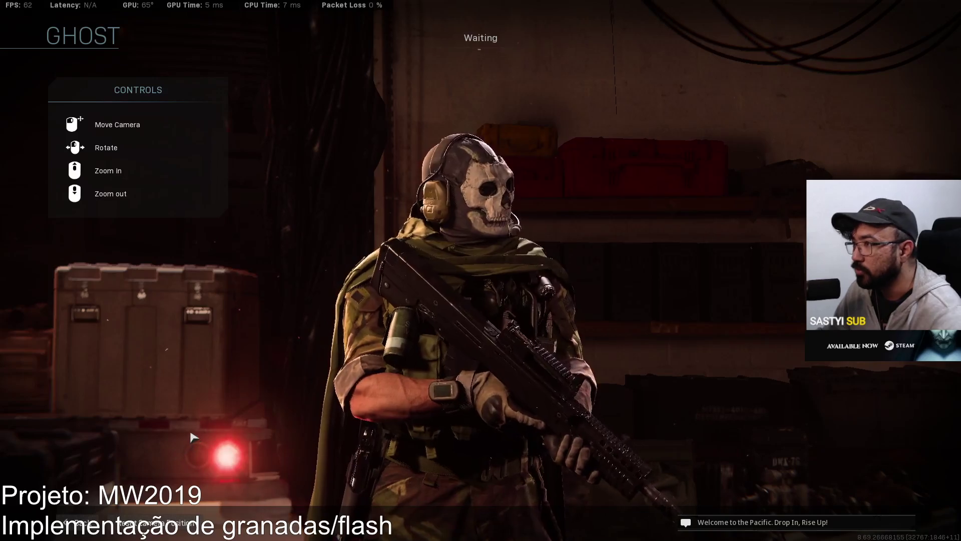
key("Escape")
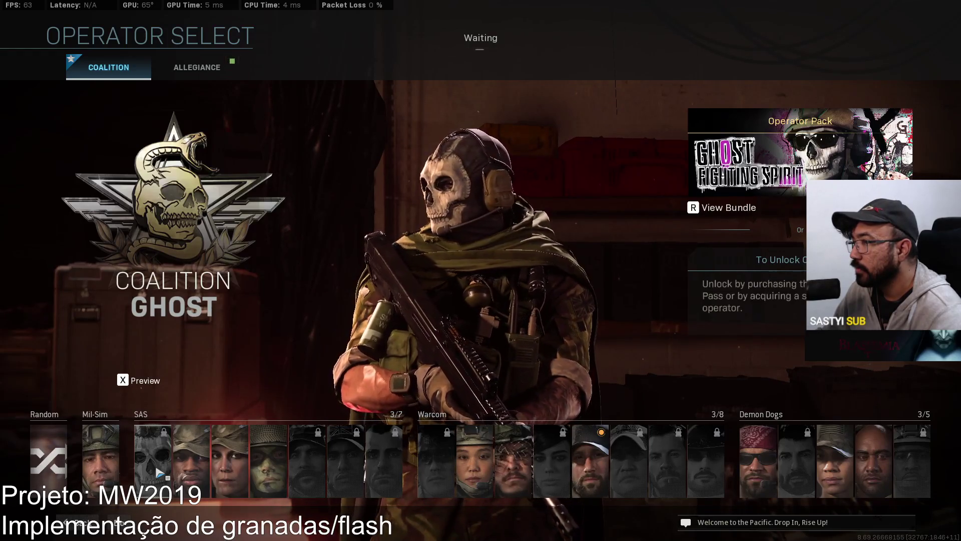
key("r")
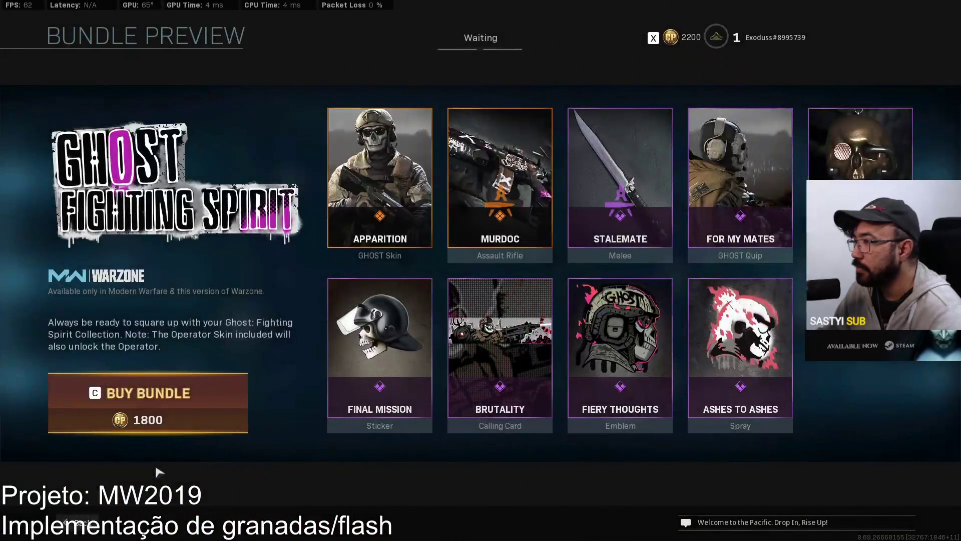
key("Escape")
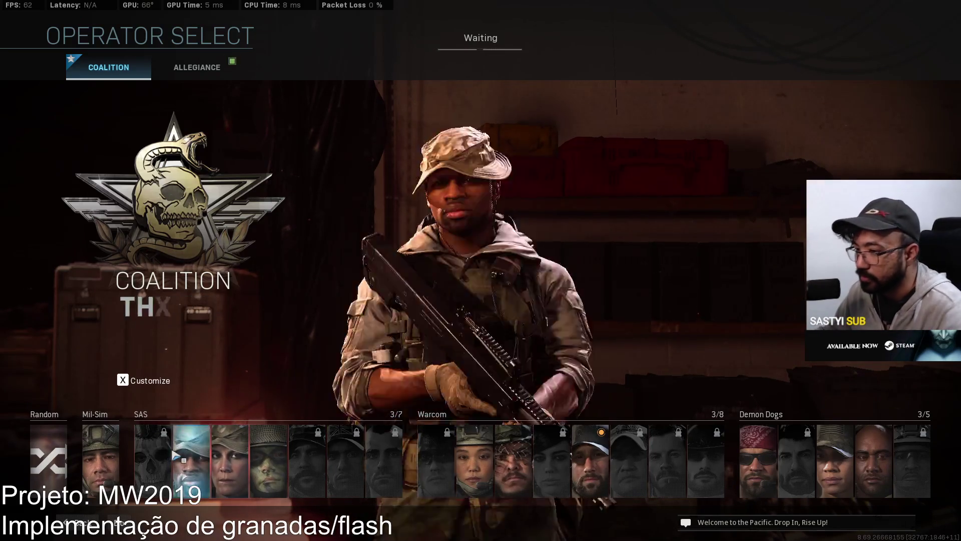
key("Escape")
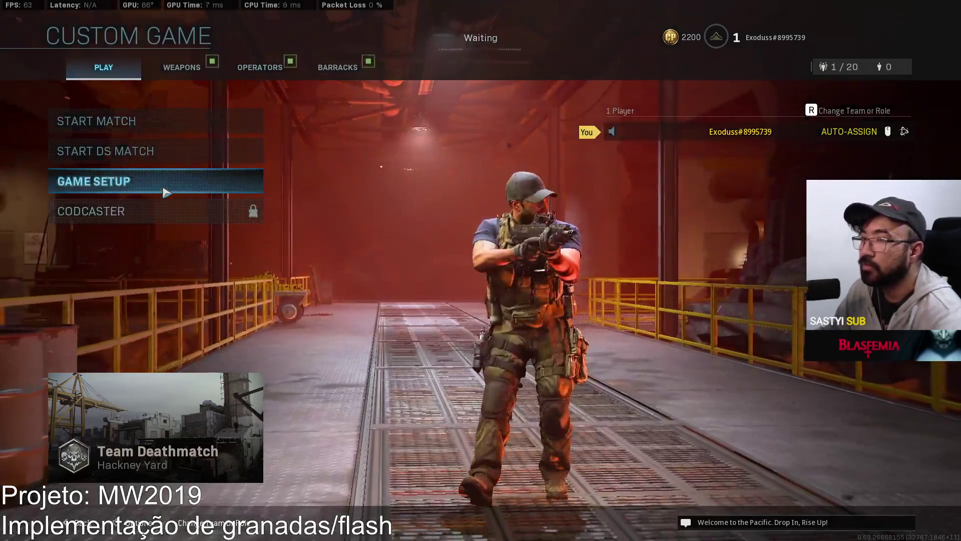
- Verify Custom Loadout 1 keeps its Frag Grenade, then start the match with that loadout
left_click(187, 69)
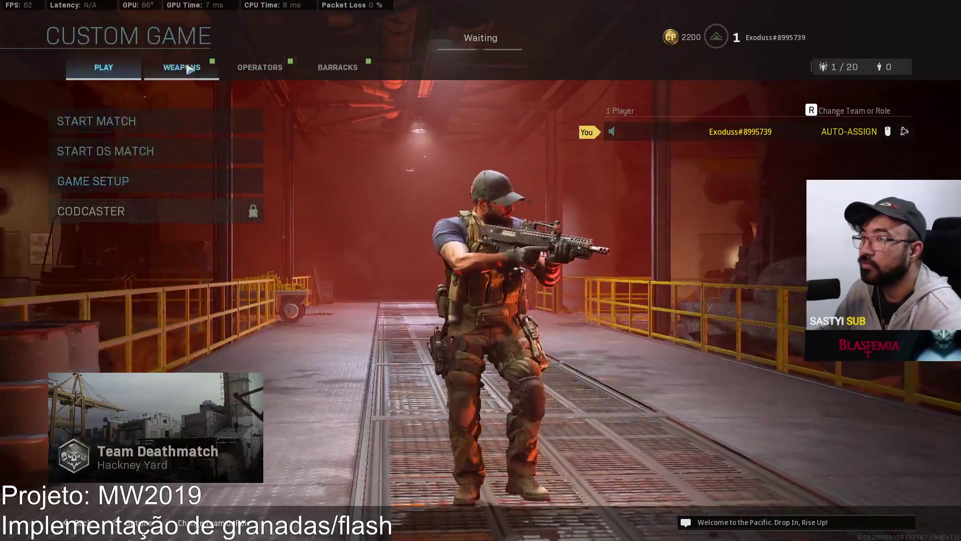
left_click(183, 111)
left_click(182, 107)
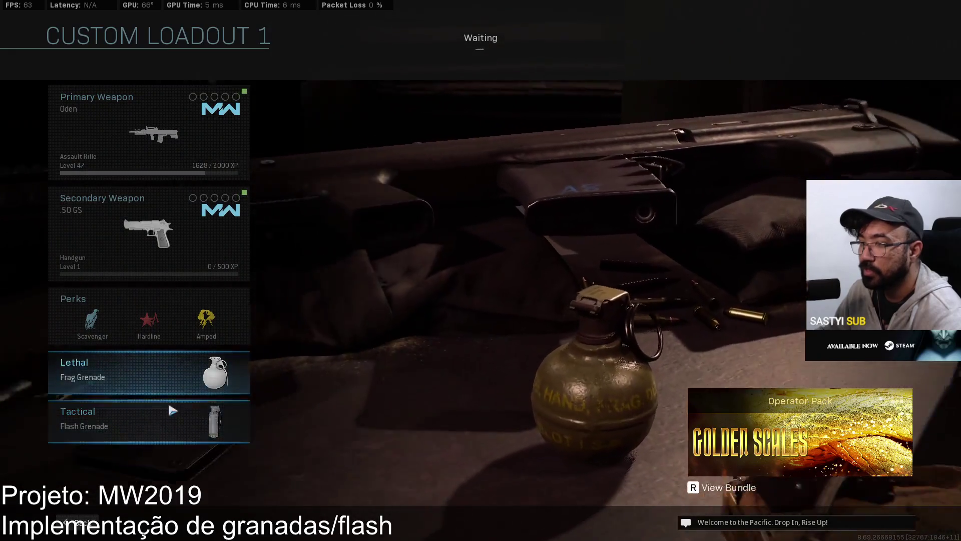
left_click(182, 378)
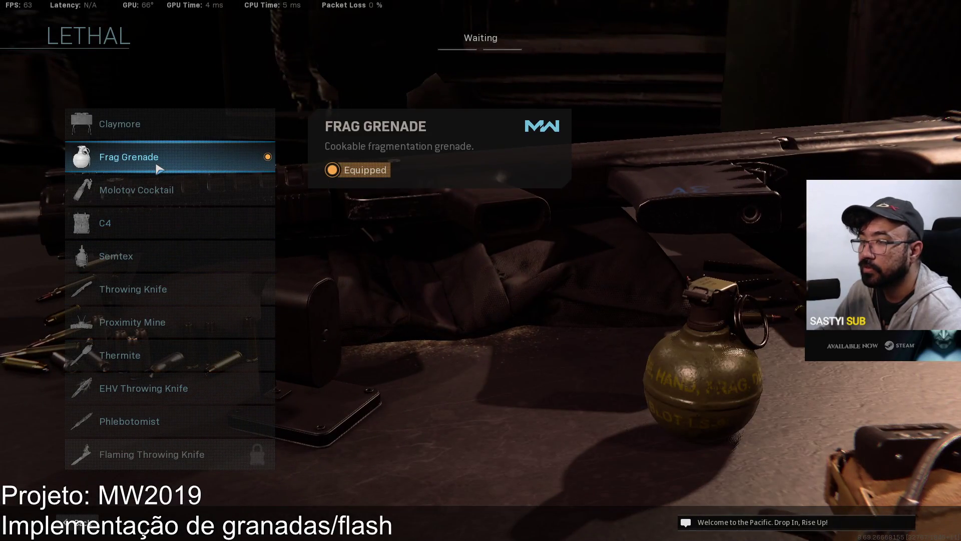
key("Escape")
key("Escape")
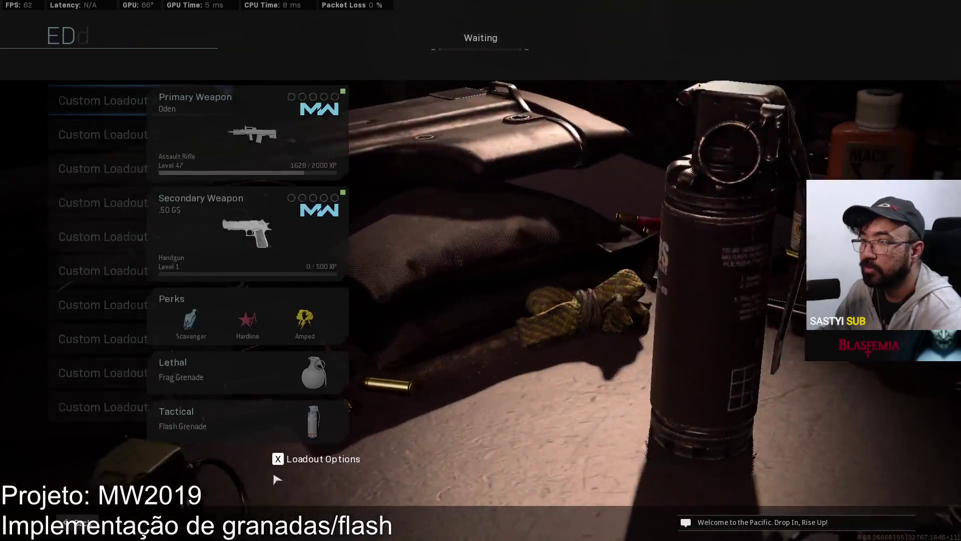
key("Escape")
key("Escape")
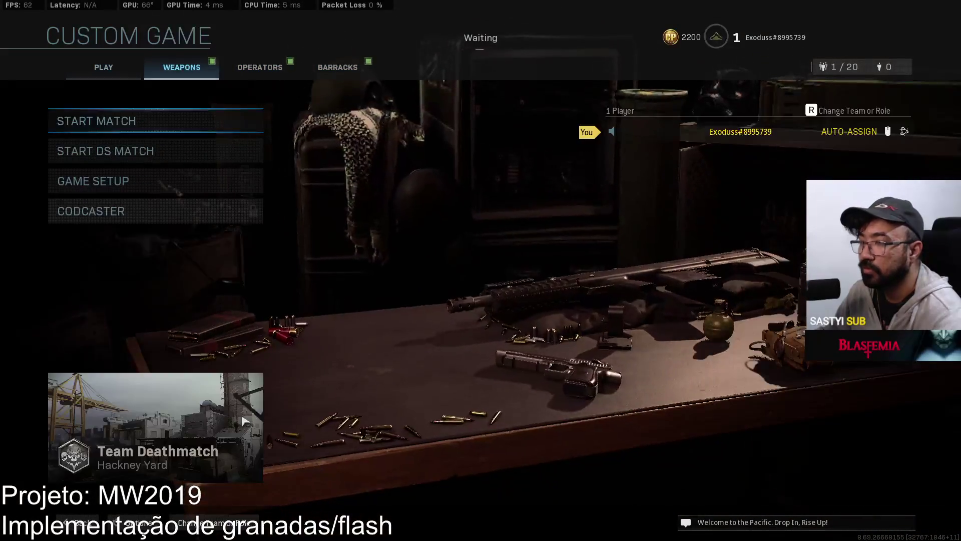
left_click(180, 122)
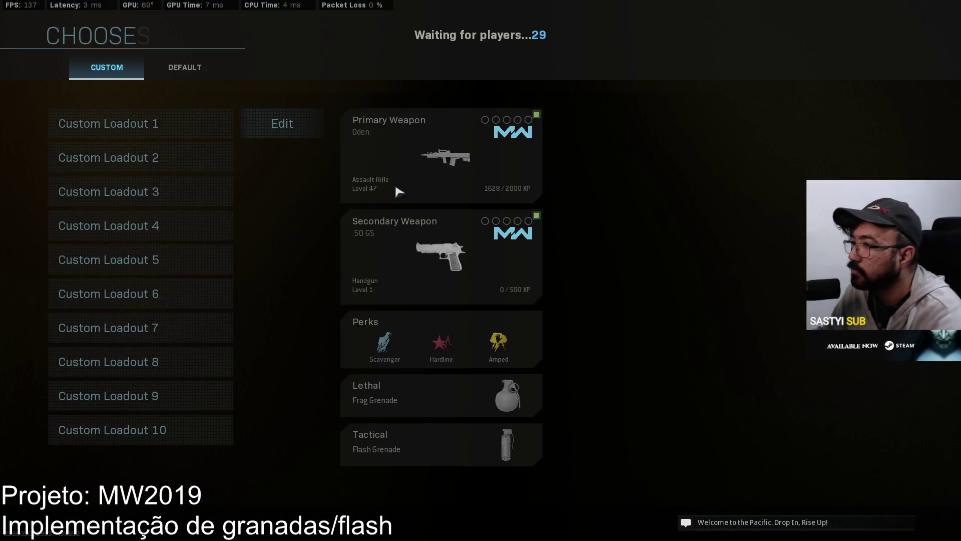
left_click(231, 132)
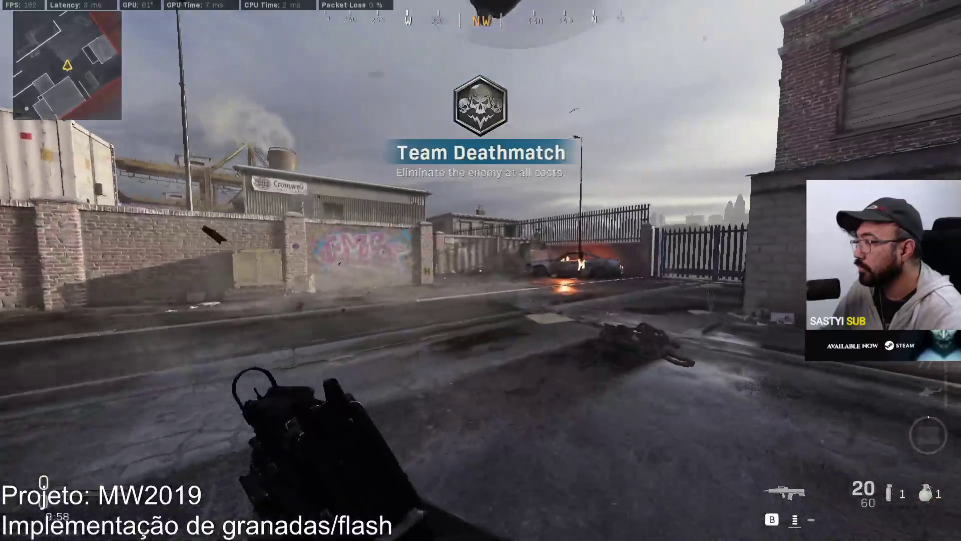
- Switch to the .50 GS pistol, advance down the street, and throw the flash and frag grenades
key("1")
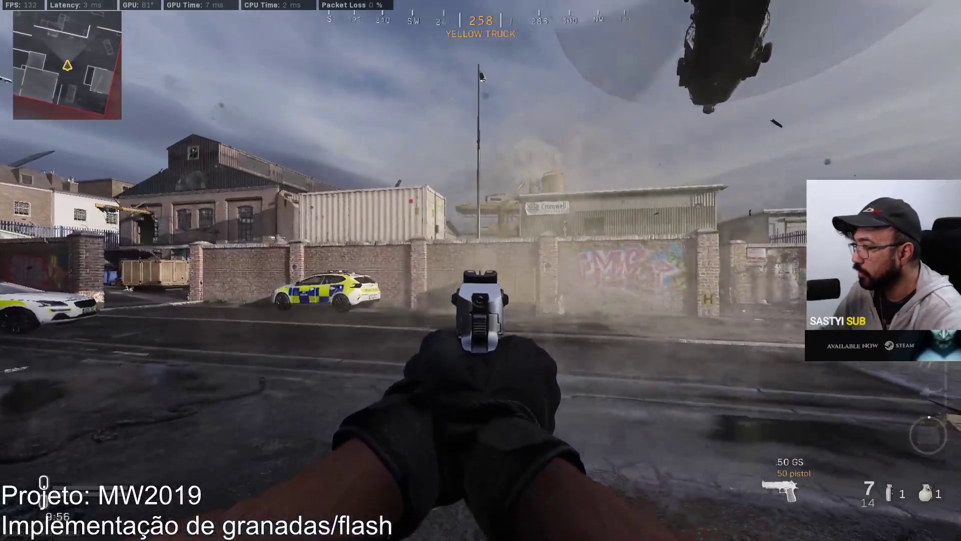
key("w")
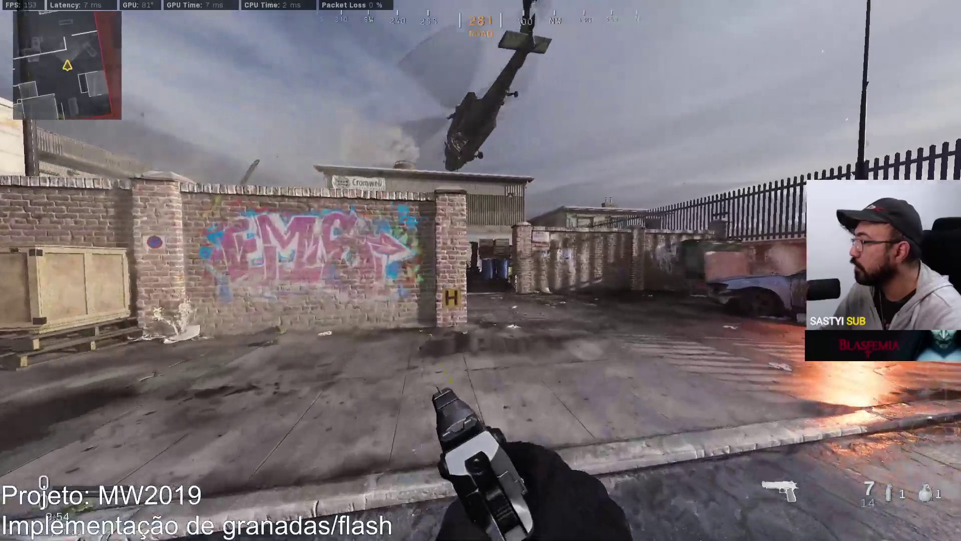
key("w")
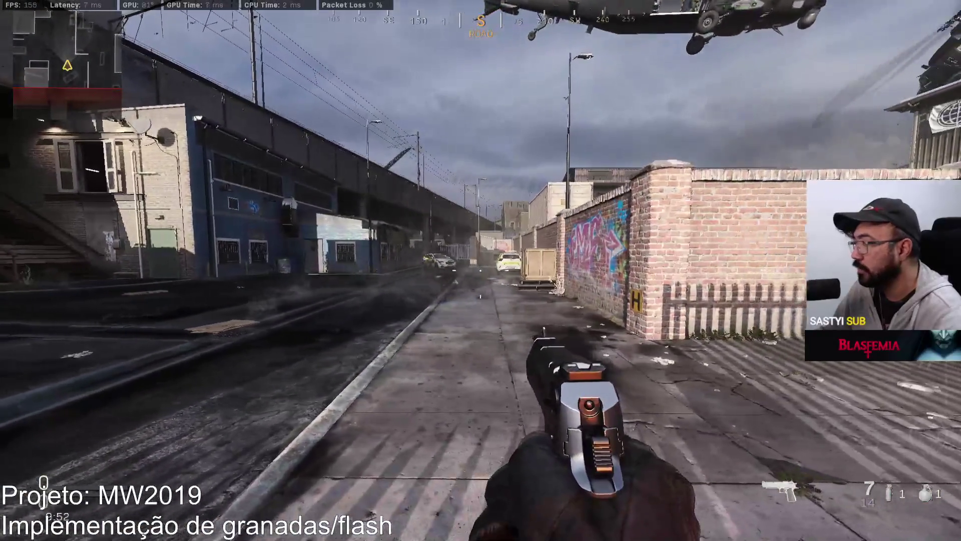
key("w")
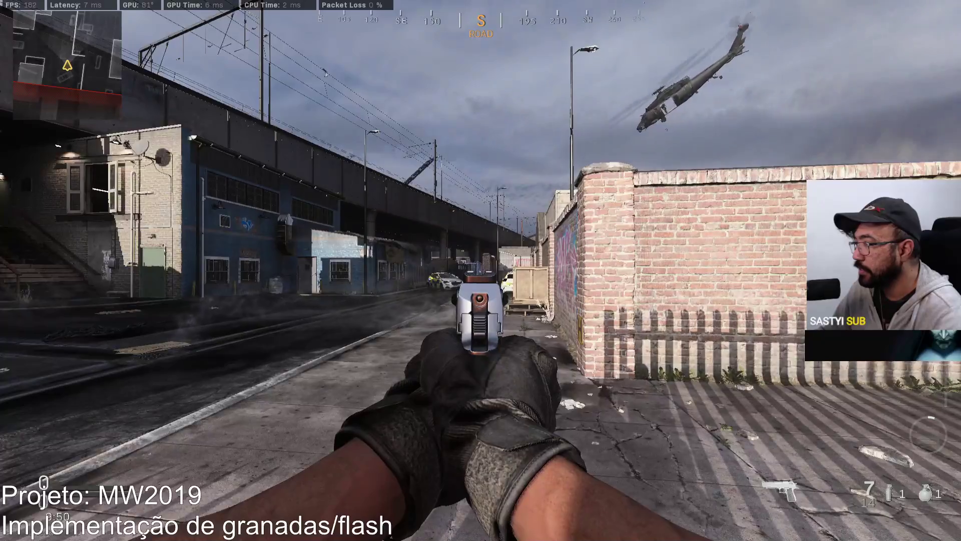
key("q")
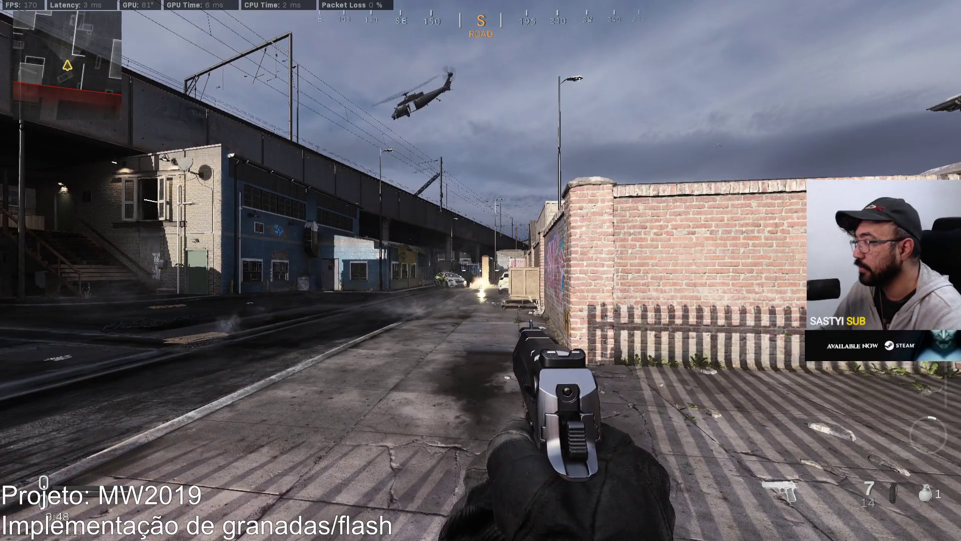
key("w")
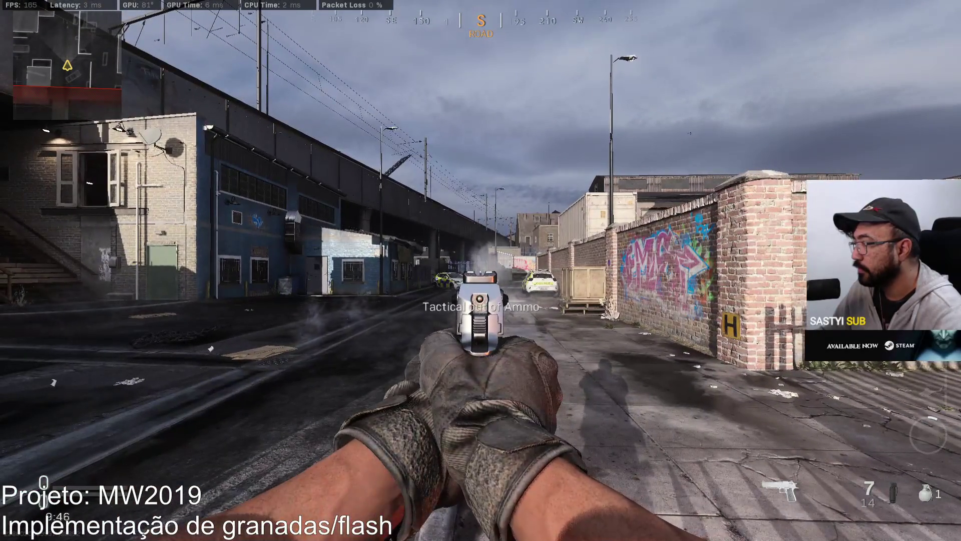
key("g")
key("w")
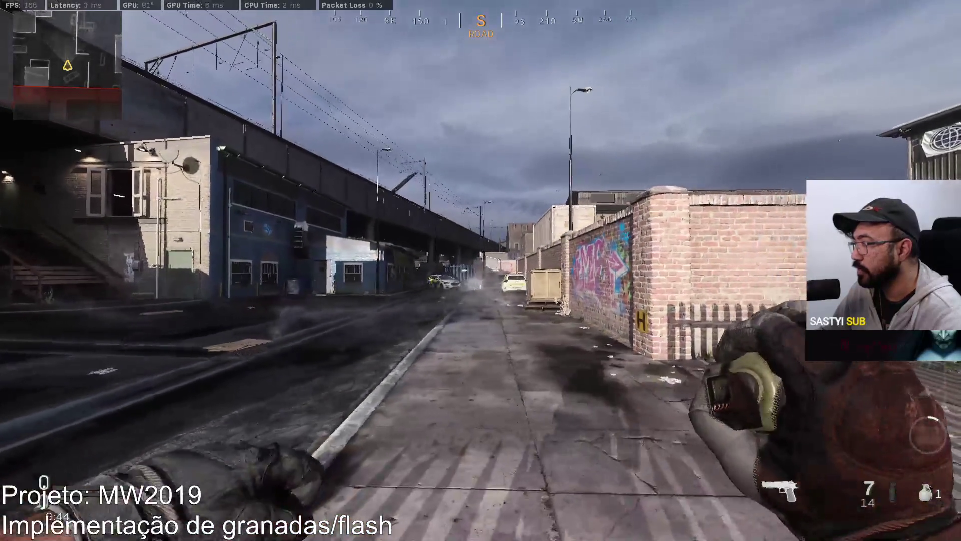
key("g")
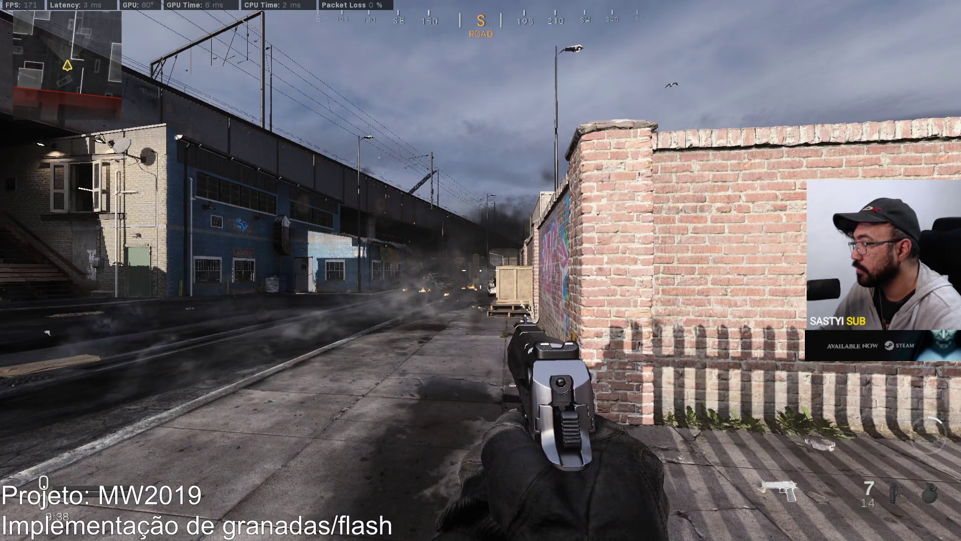
- Walk back along the graffiti wall sidewalk and fire a single pistol shot
mouse_move(481, 270)
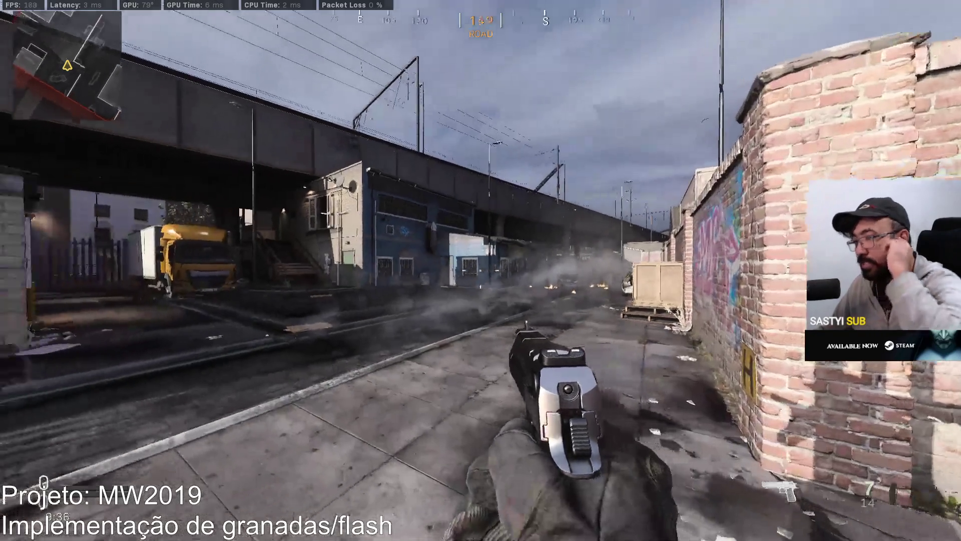
key("w")
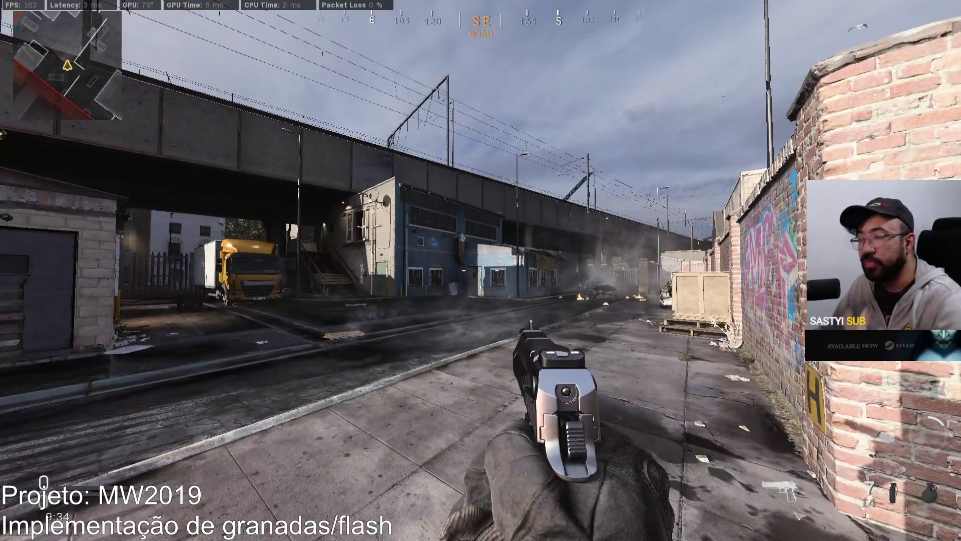
key("q")
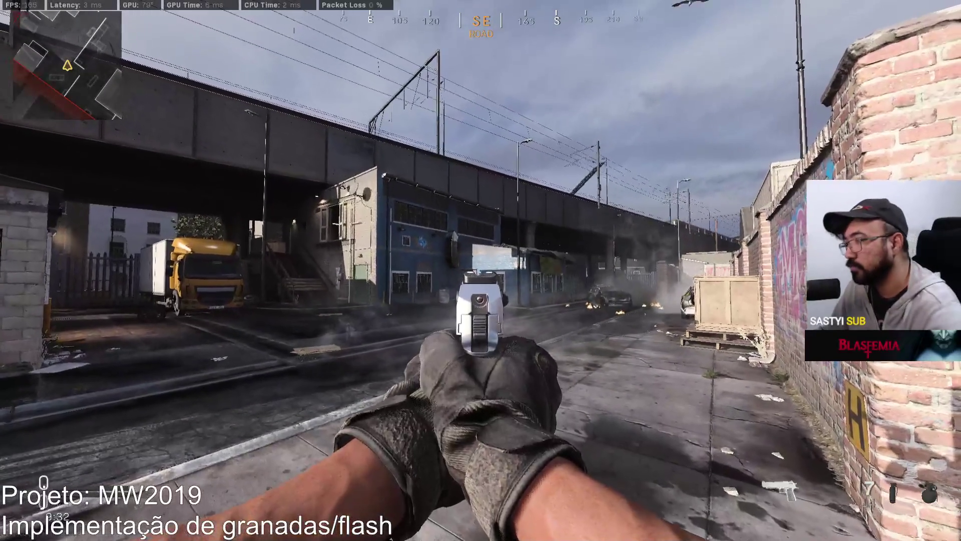
key("w")
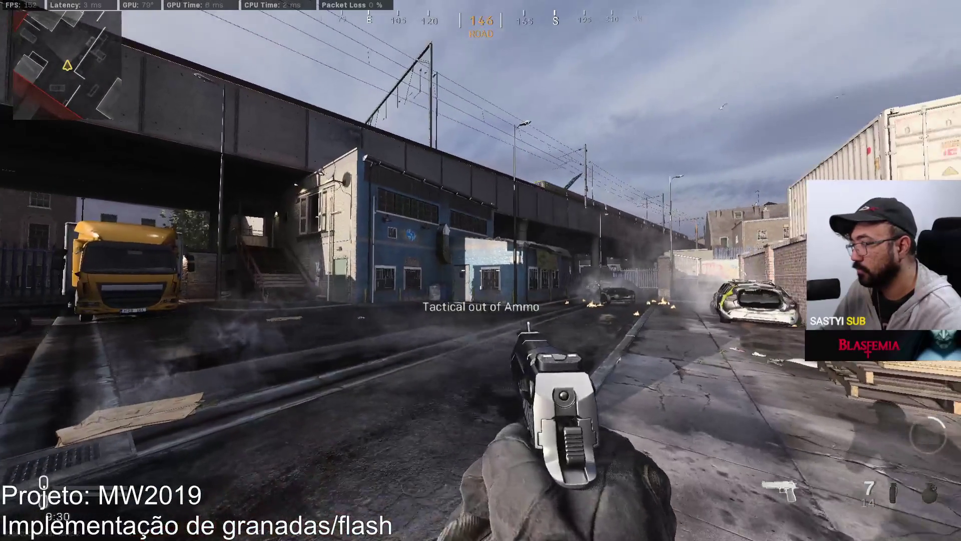
key("w")
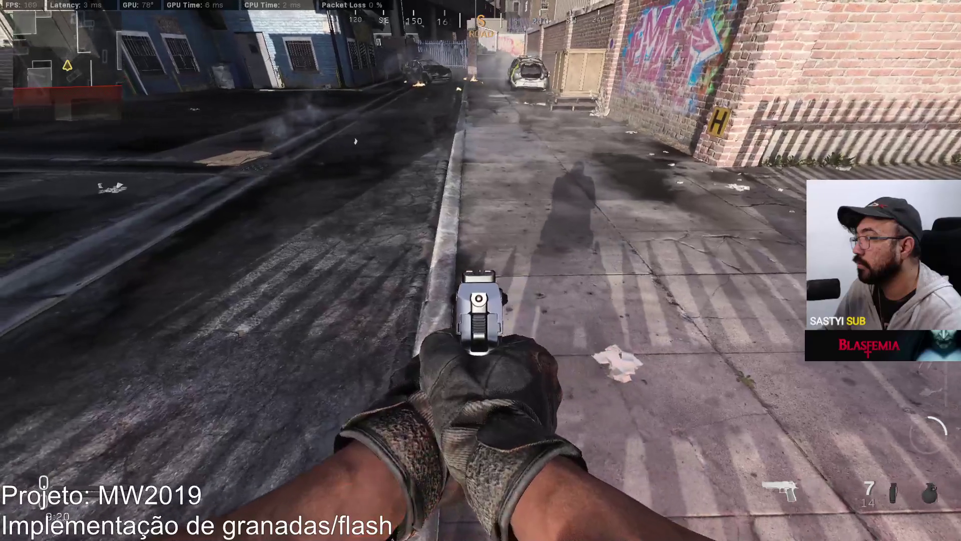
key("w")
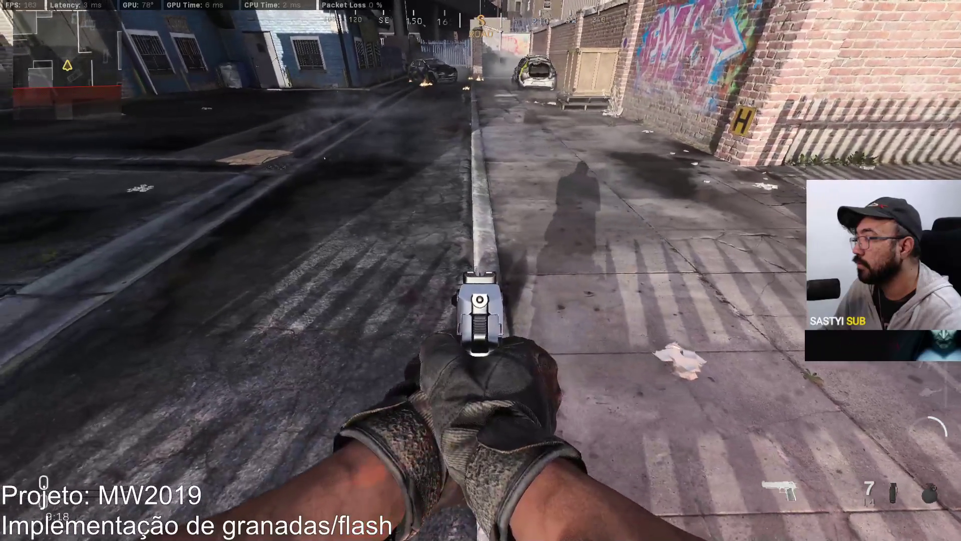
key("s")
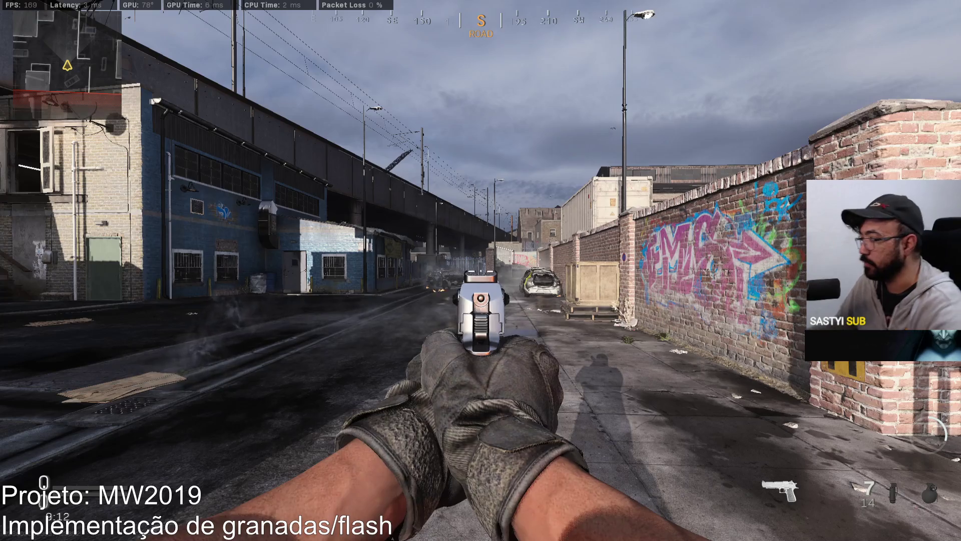
left_click(480, 271)
- Reload the pistol, switch to the Oden rifle and fire one aimed shot near the brick wall
key("r")
key("w")
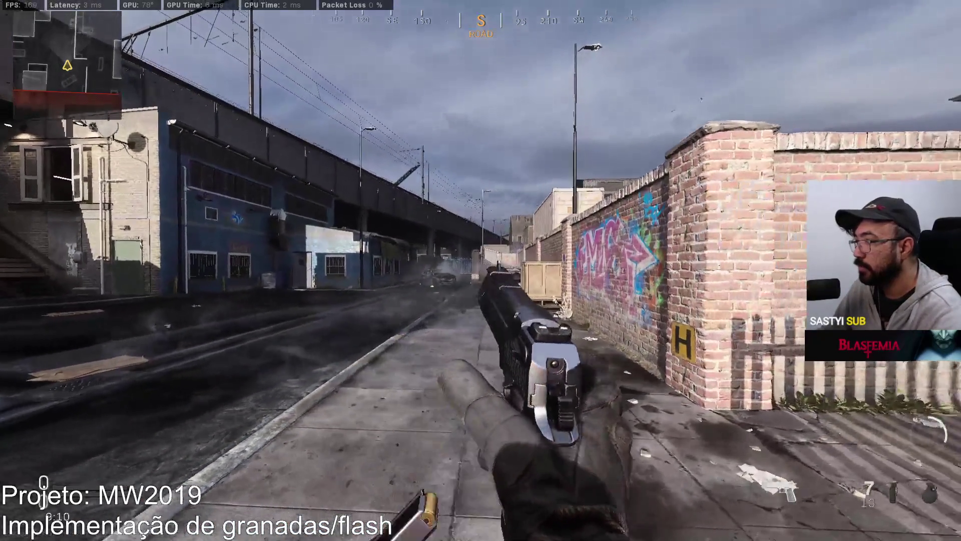
key("1")
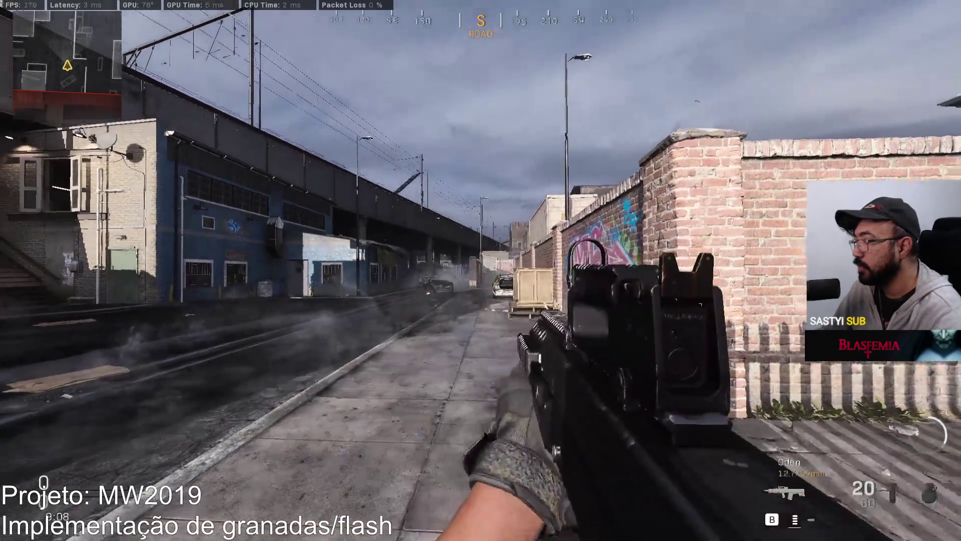
right_click(481, 270)
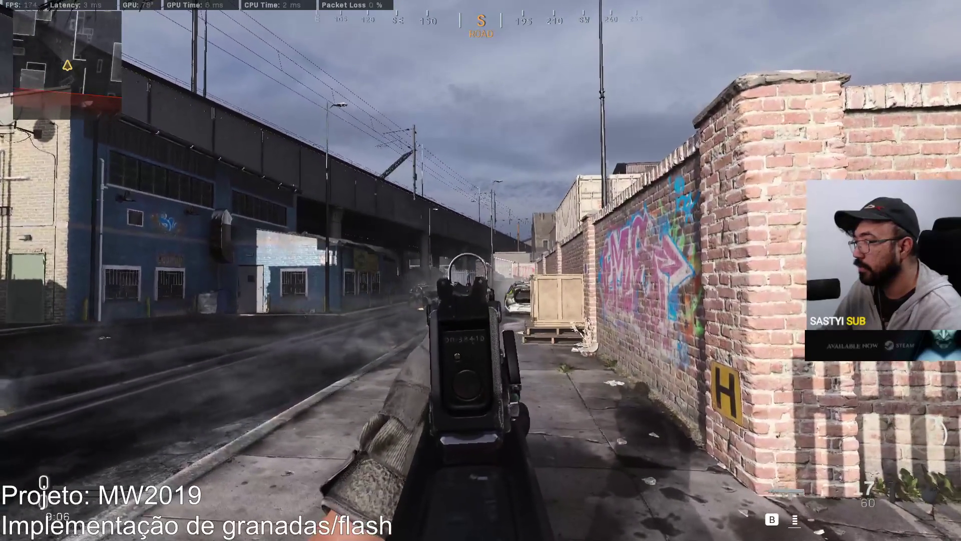
key("w")
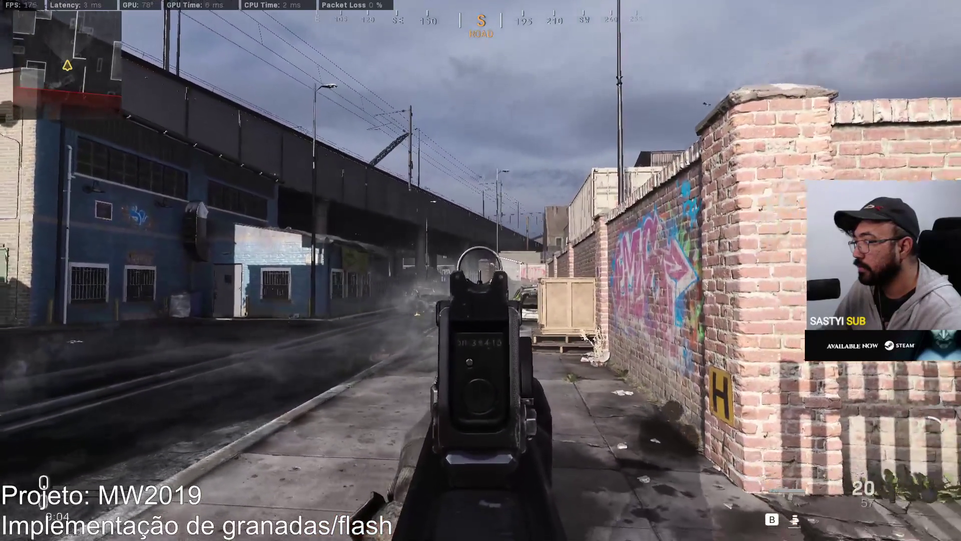
key("w")
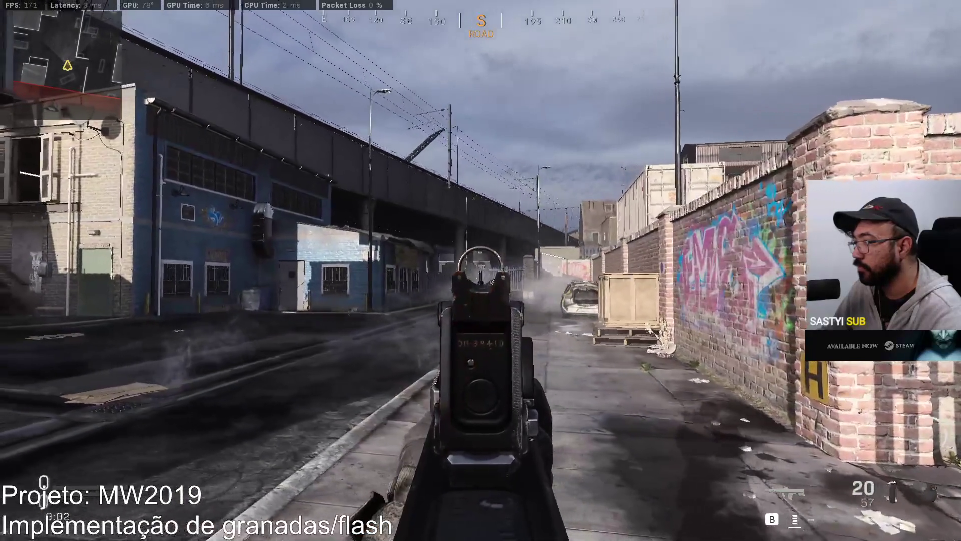
left_click(481, 271)
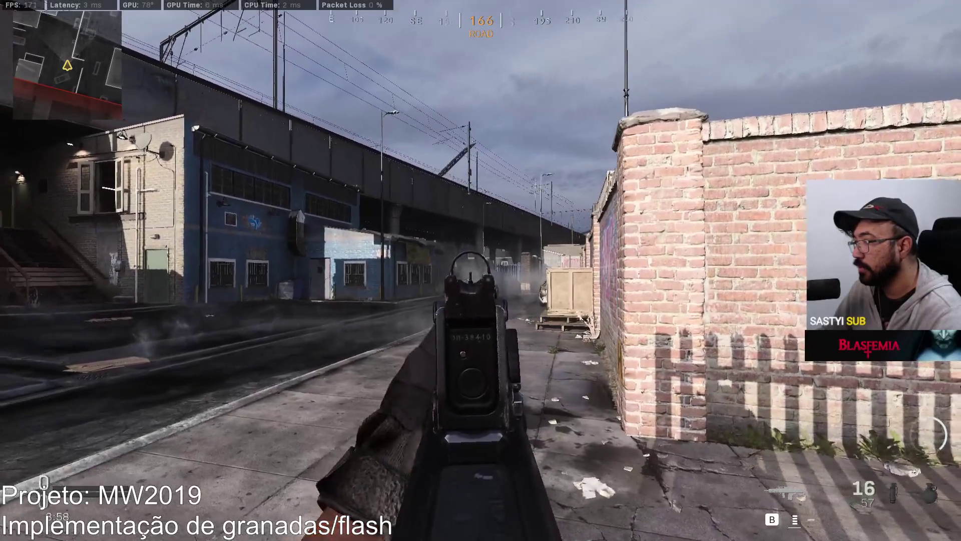
key("w")
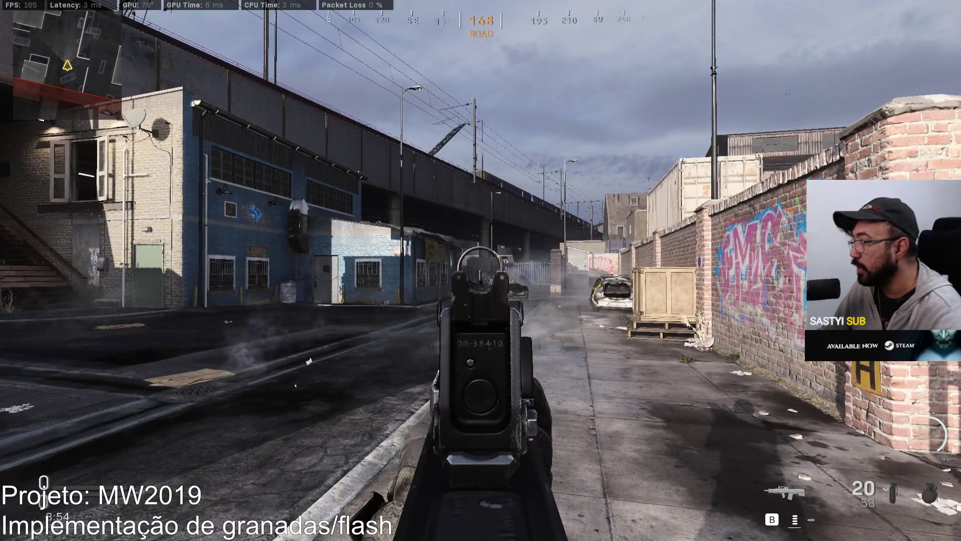
right_click(481, 271)
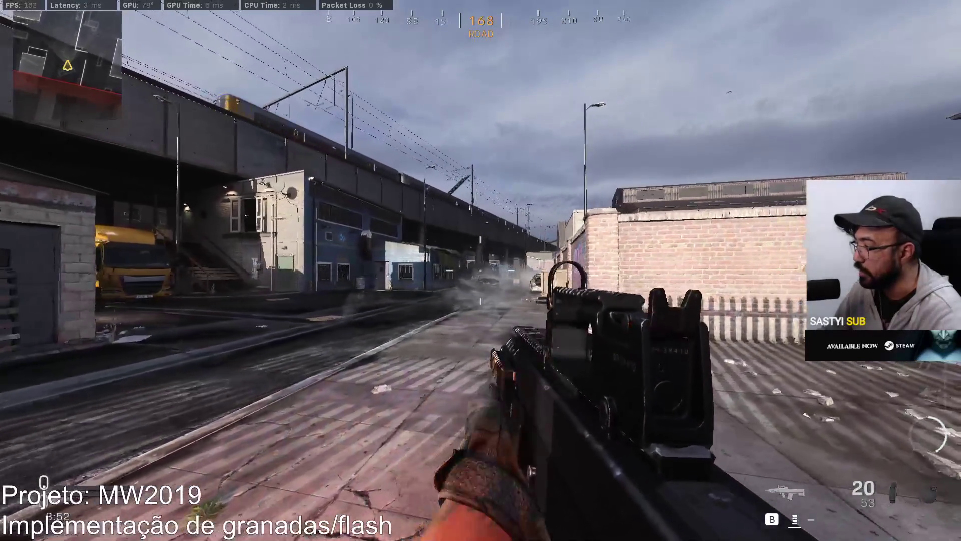
- Sprint down the alley past the cars, forklift and warehouse toward the street
key("shift")
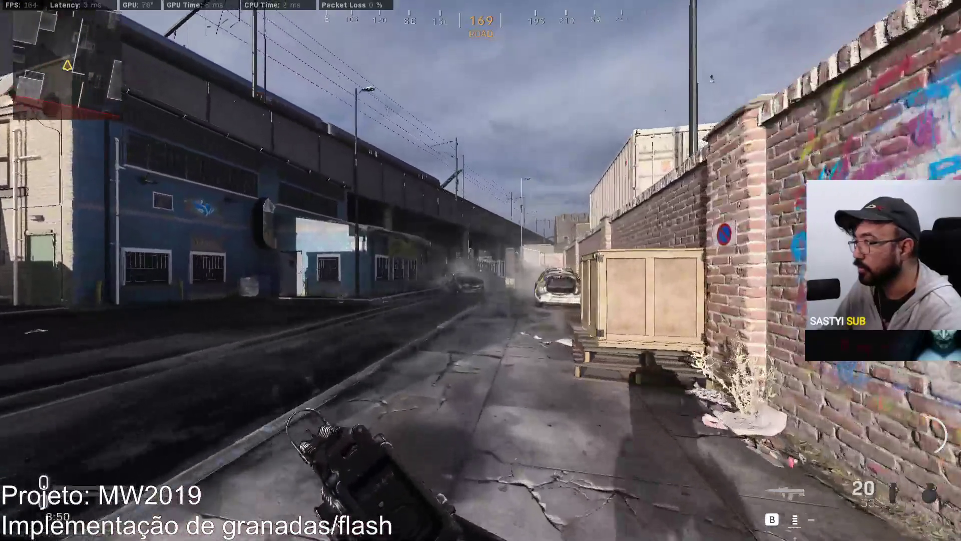
key("w")
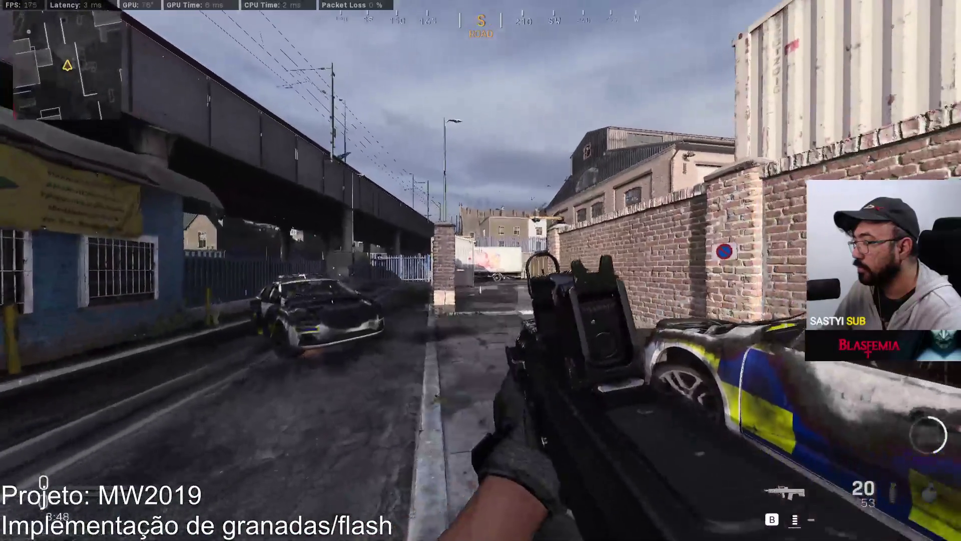
key("shift")
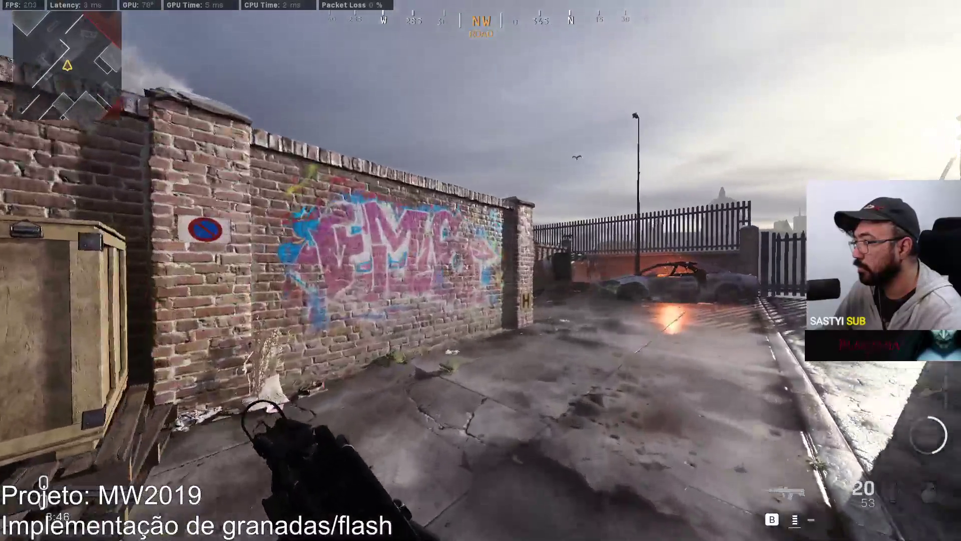
key("w")
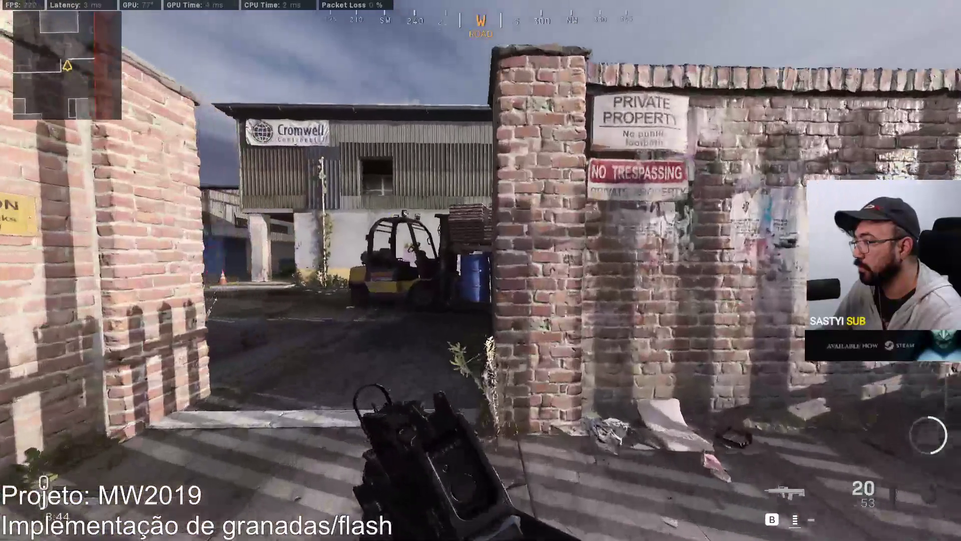
key("w")
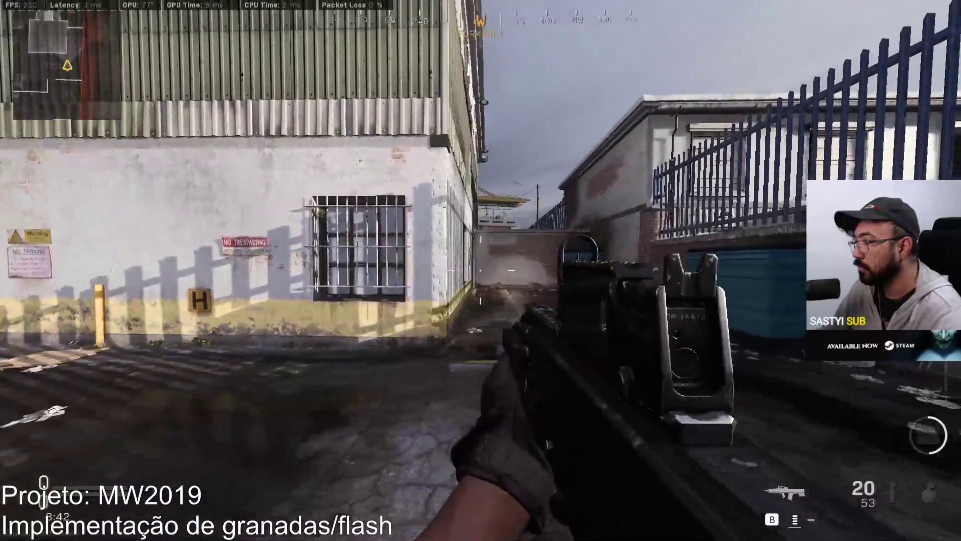
key("w")
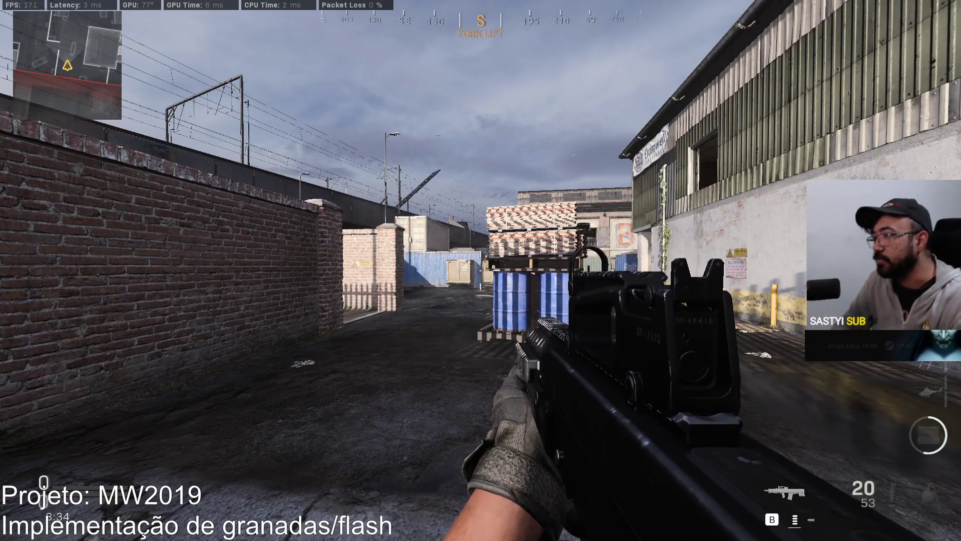
key("w")
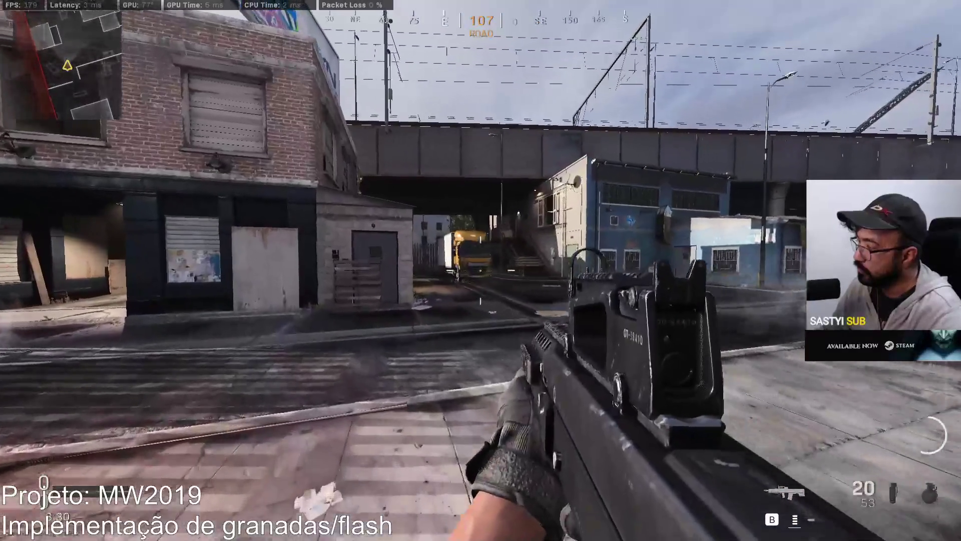
- Swap to the .50 GS pistol and run through the crate yard and over the shed roof to the warehouse window
key("2")
key("shift")
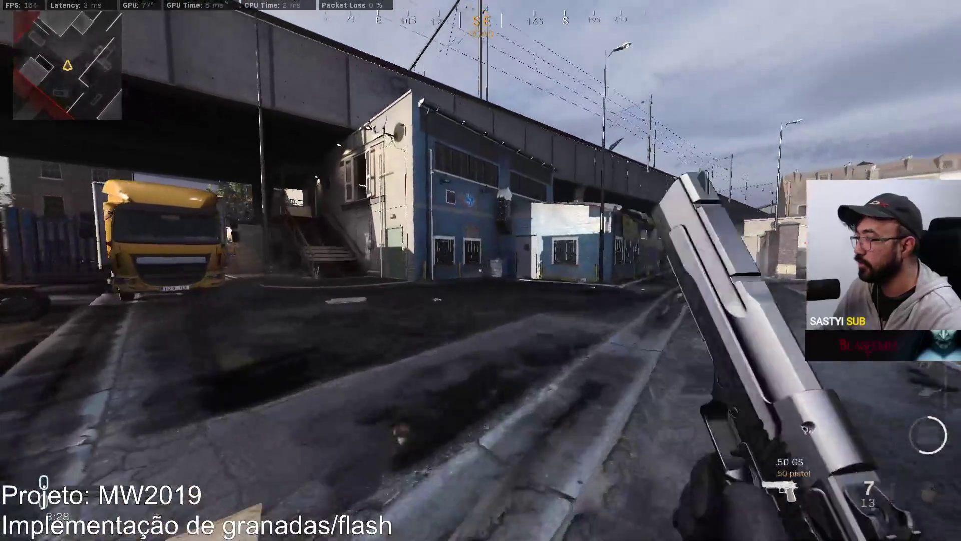
key("w")
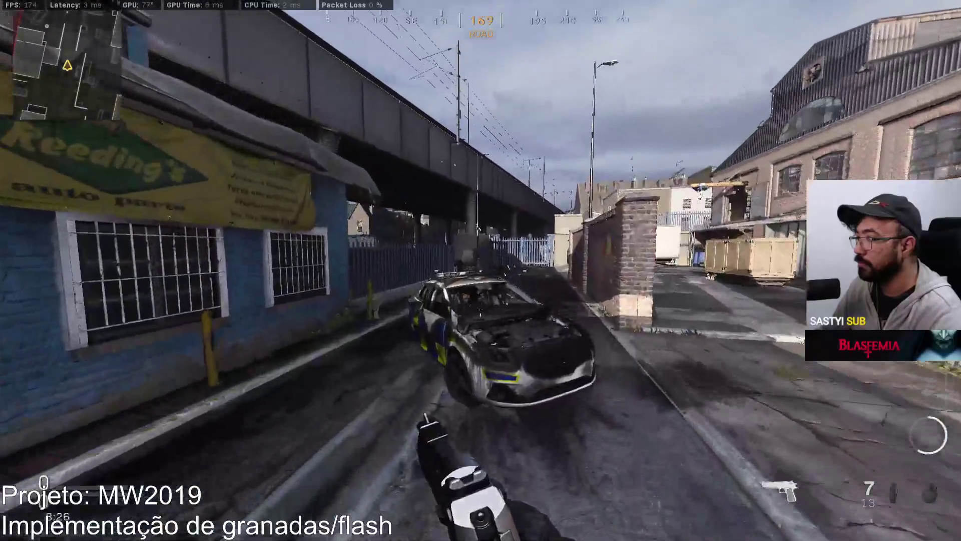
key("w")
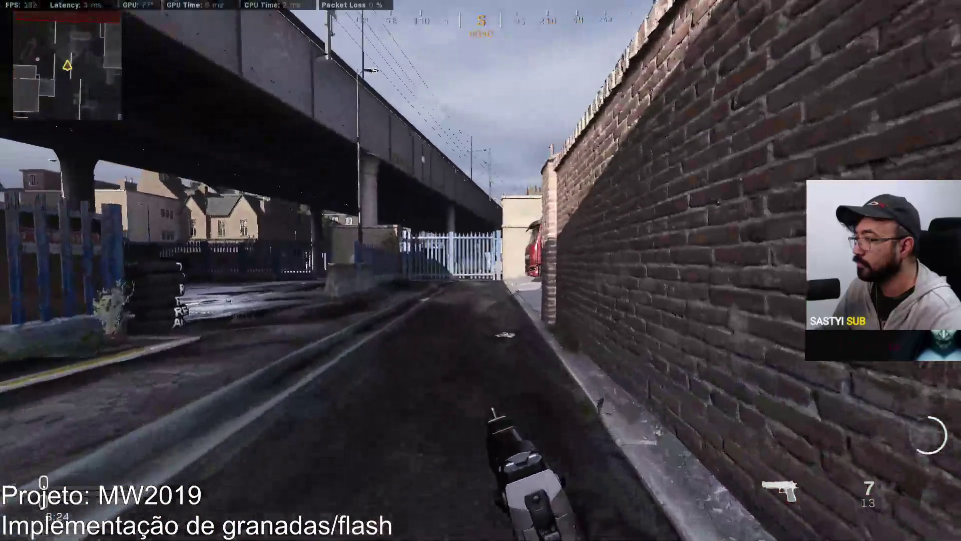
key("w")
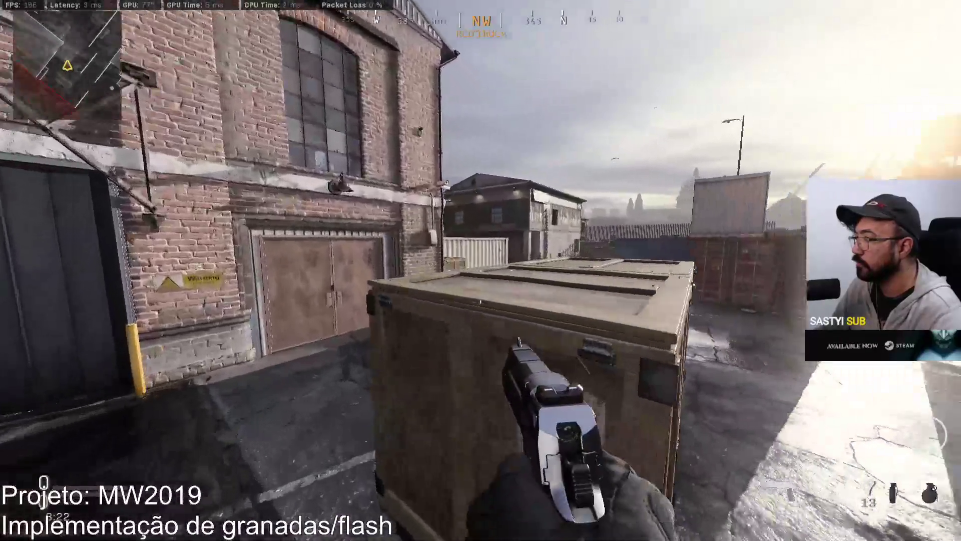
key("w")
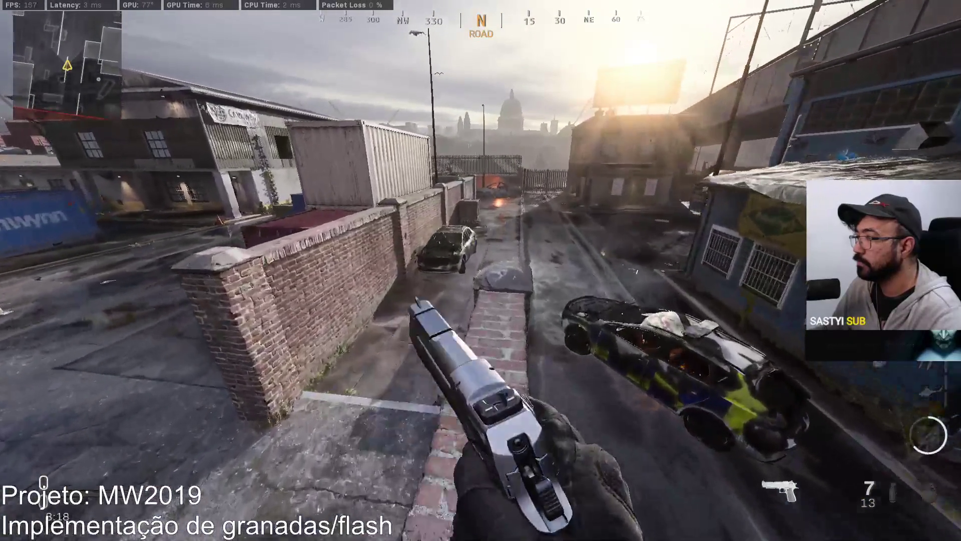
key("w")
key("w")
key("w")
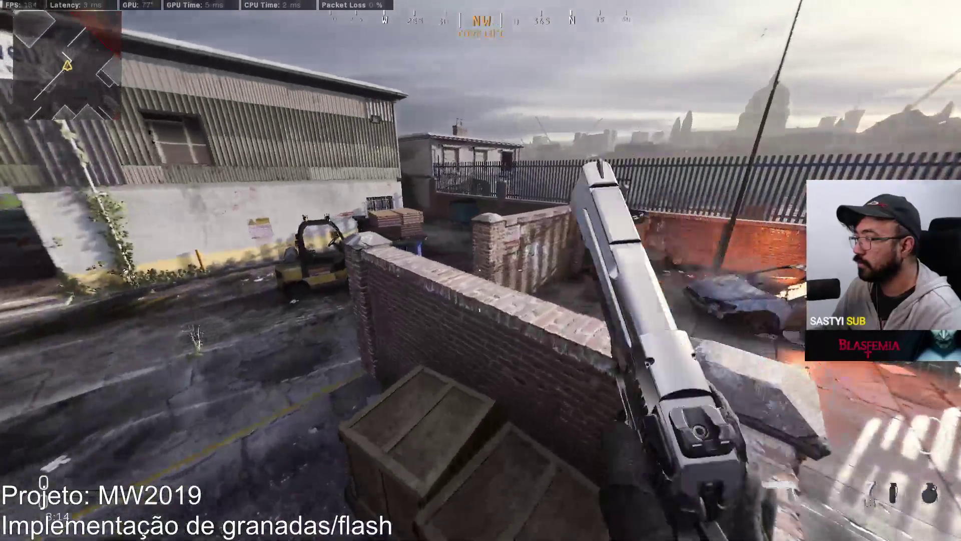
key("w")
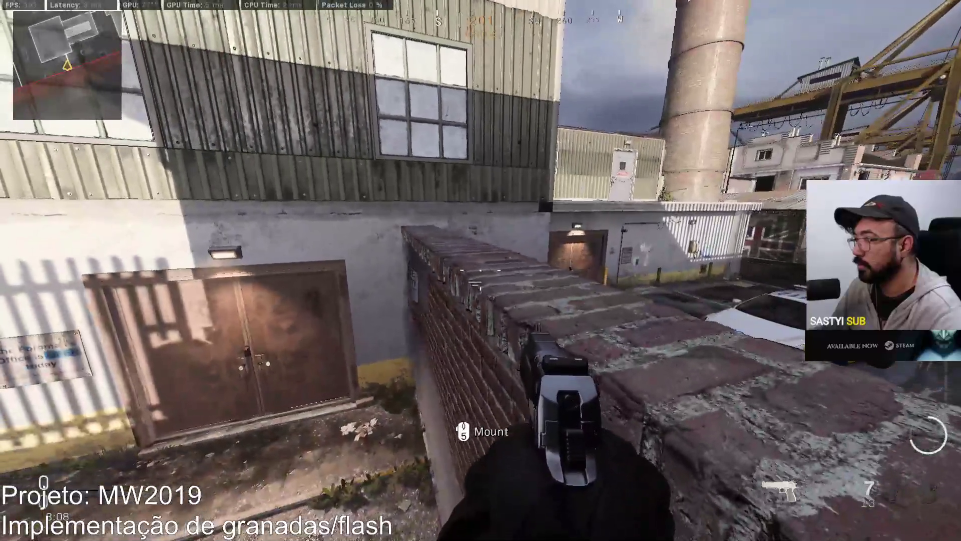
key("w")
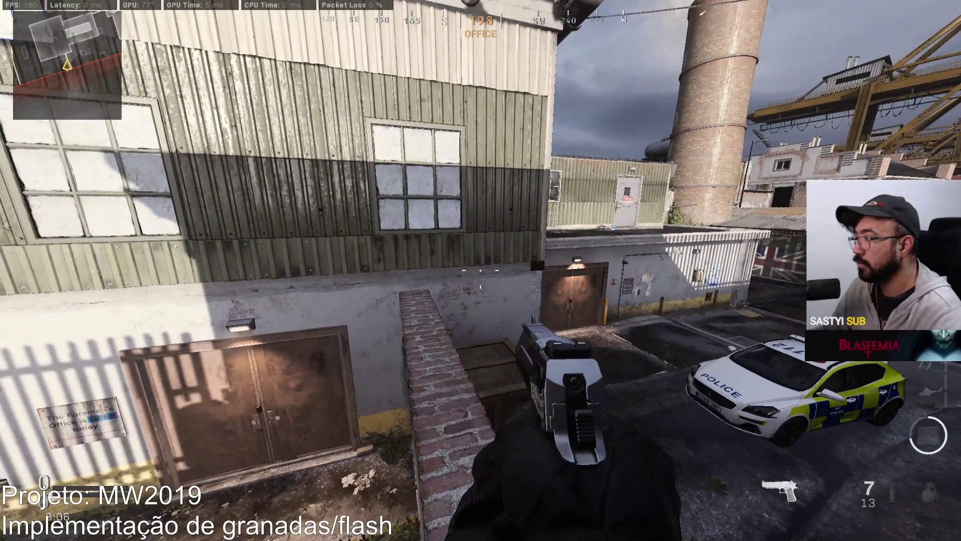
key("w")
- Fire pistol shots at the warehouse window, reload, and climb over the low wall onto the roof
left_click(480, 270)
left_click(480, 270)
left_click(481, 270)
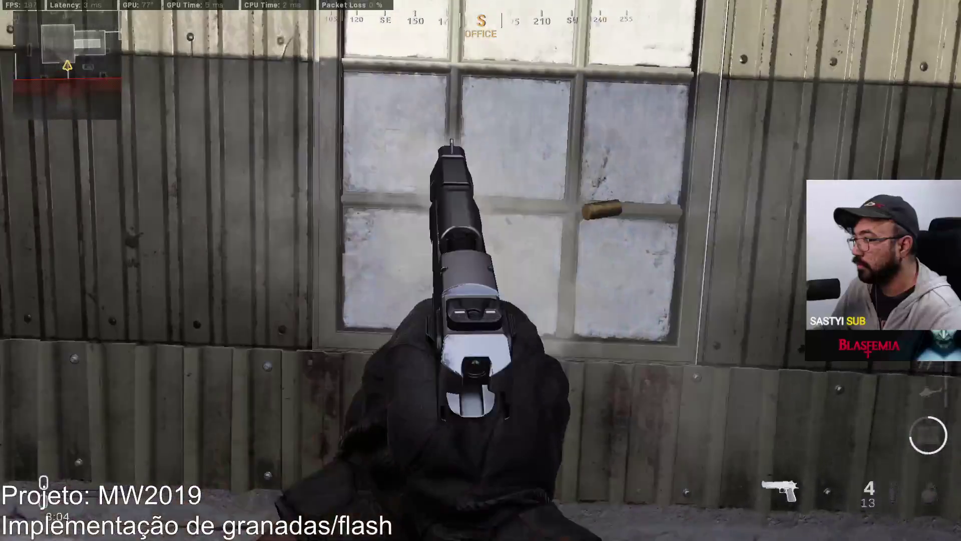
key("s")
key("r")
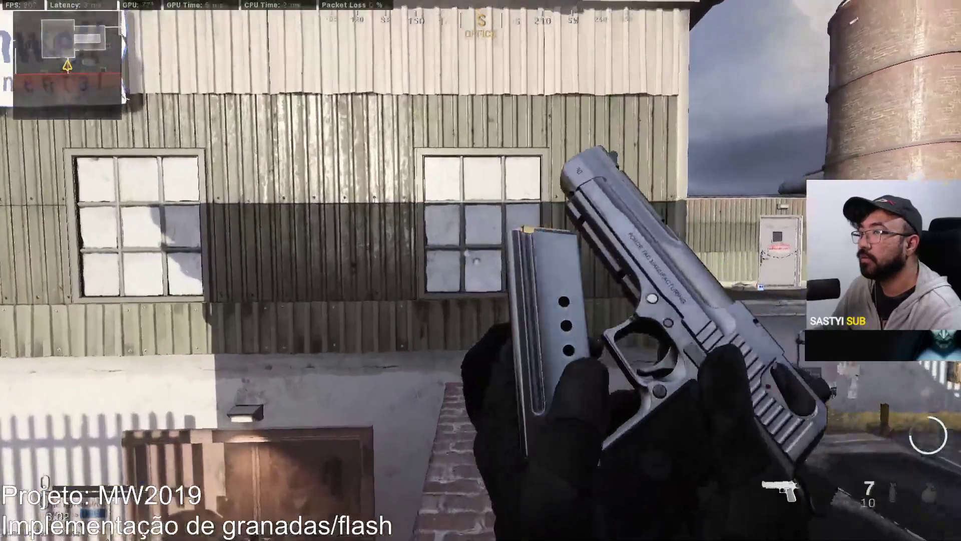
key("w")
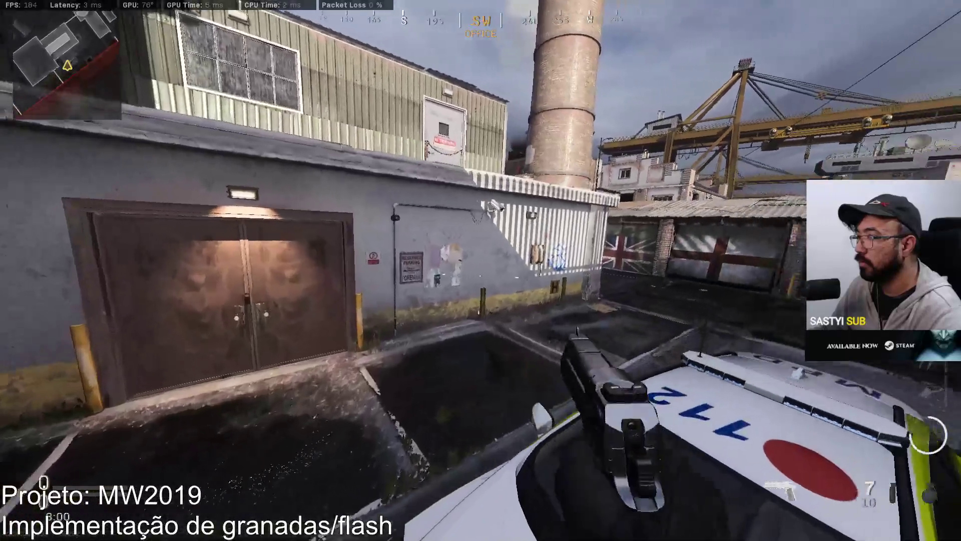
key("space")
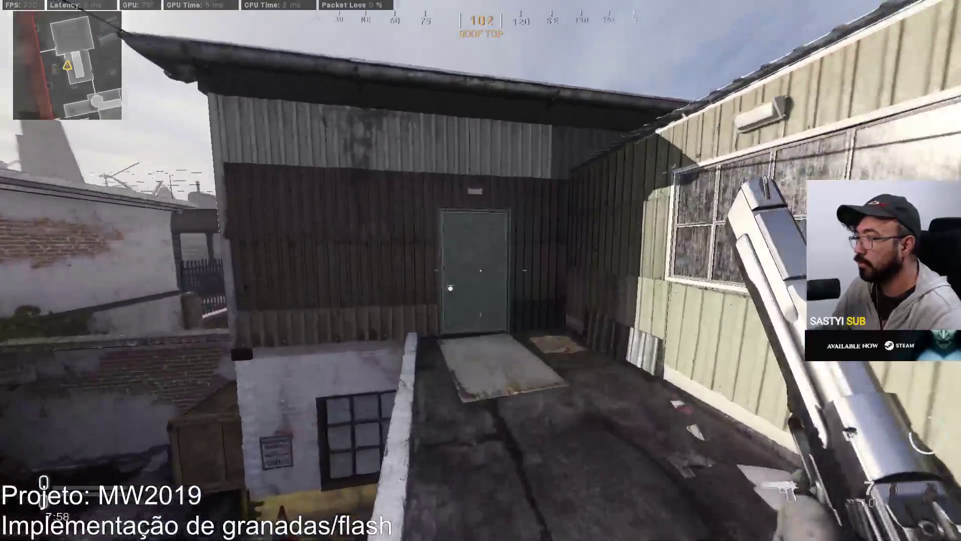
- Go through the office, vault out the window into the yard, and switch back to the Oden rifle
key("f")
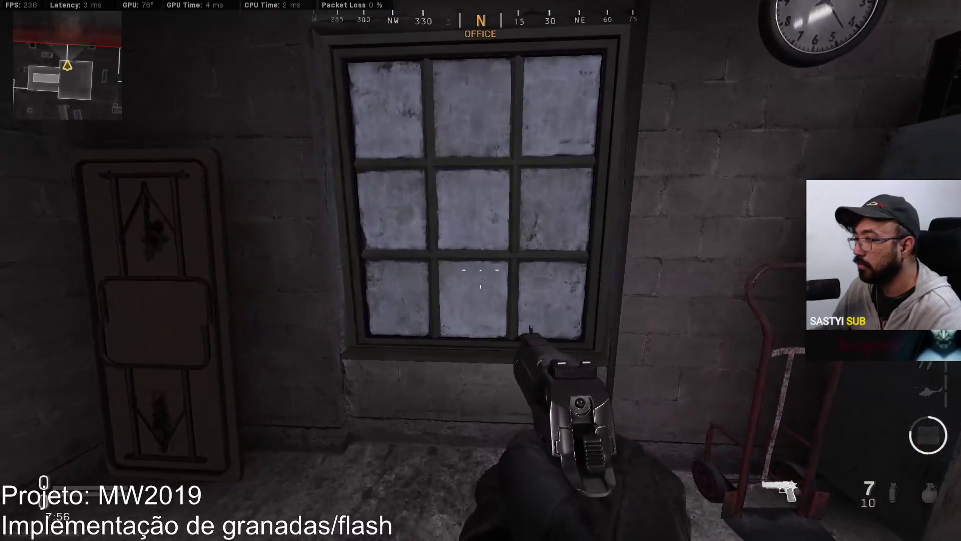
key("w")
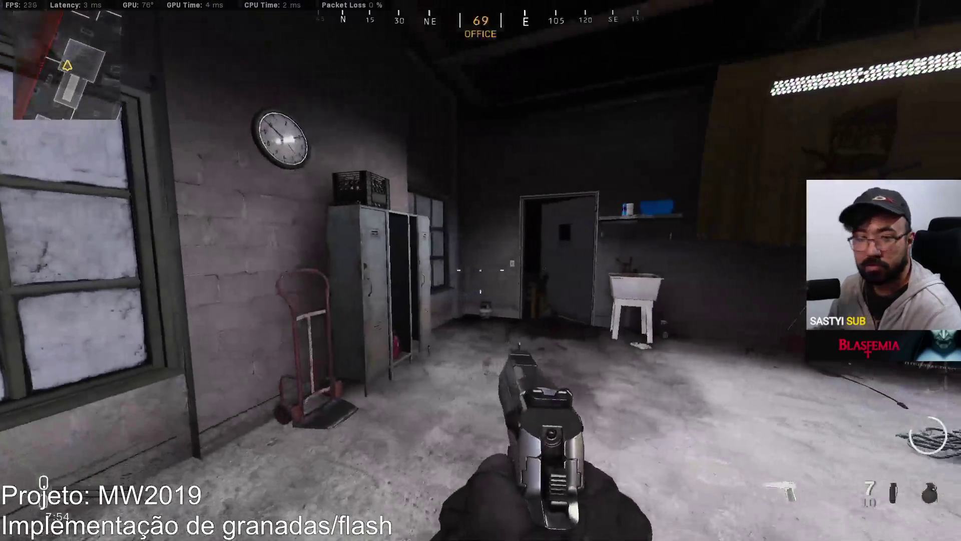
key("w")
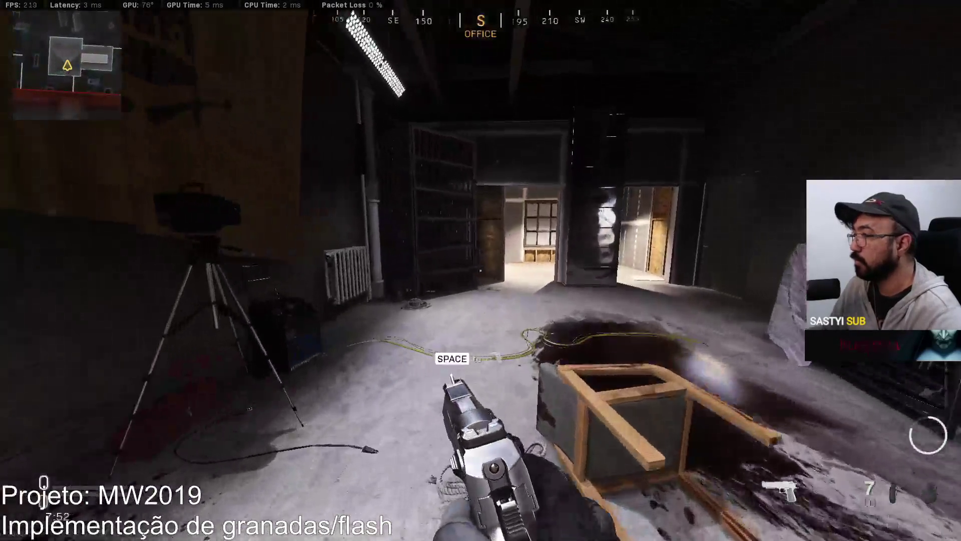
key("w")
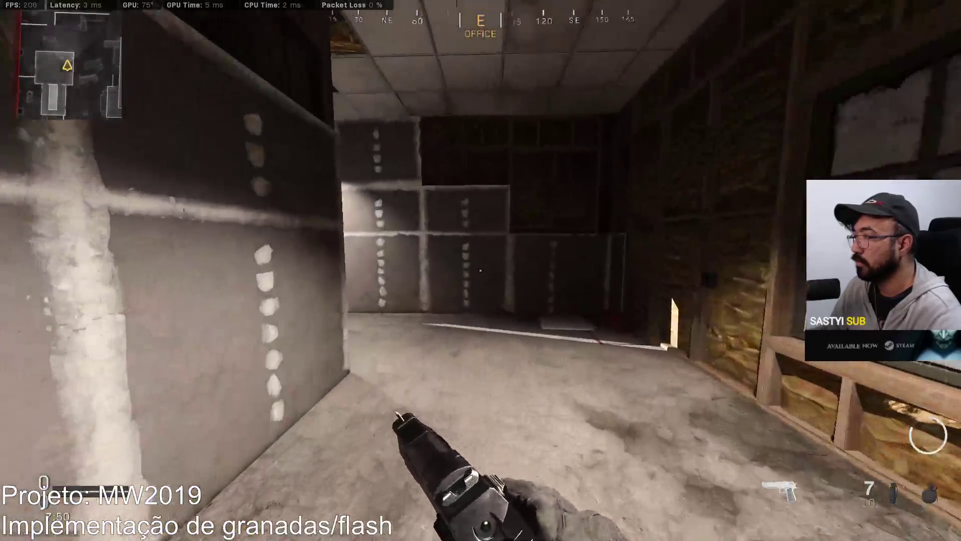
key("w")
key("space")
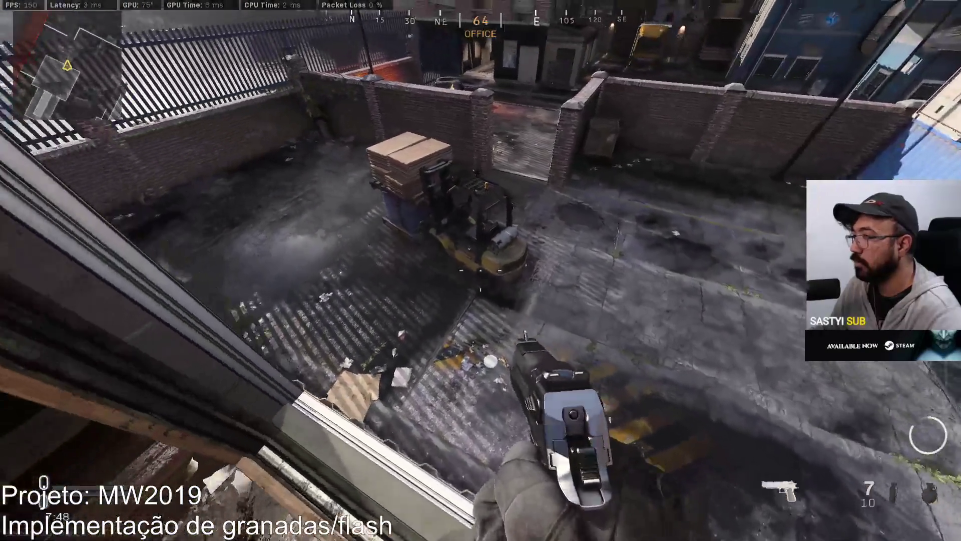
key("w")
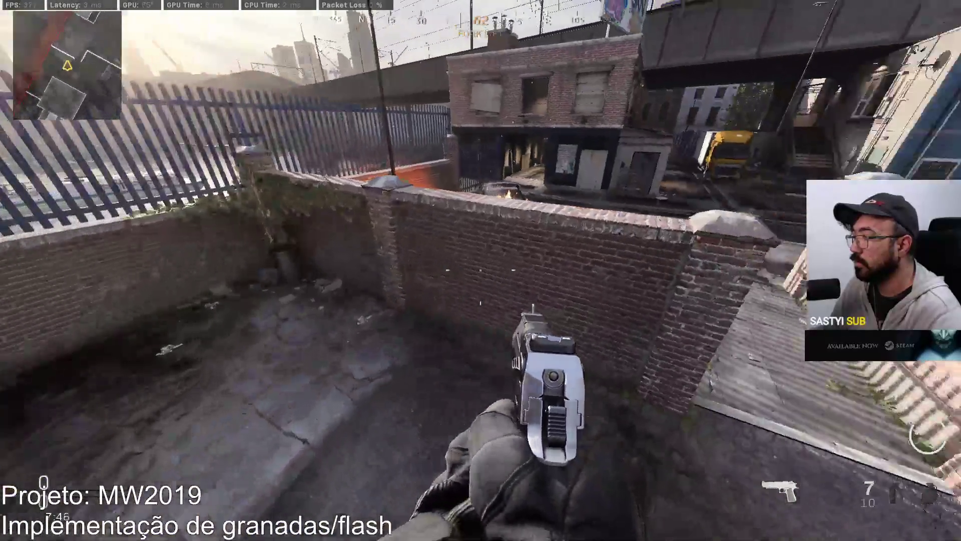
key("1")
key("w")
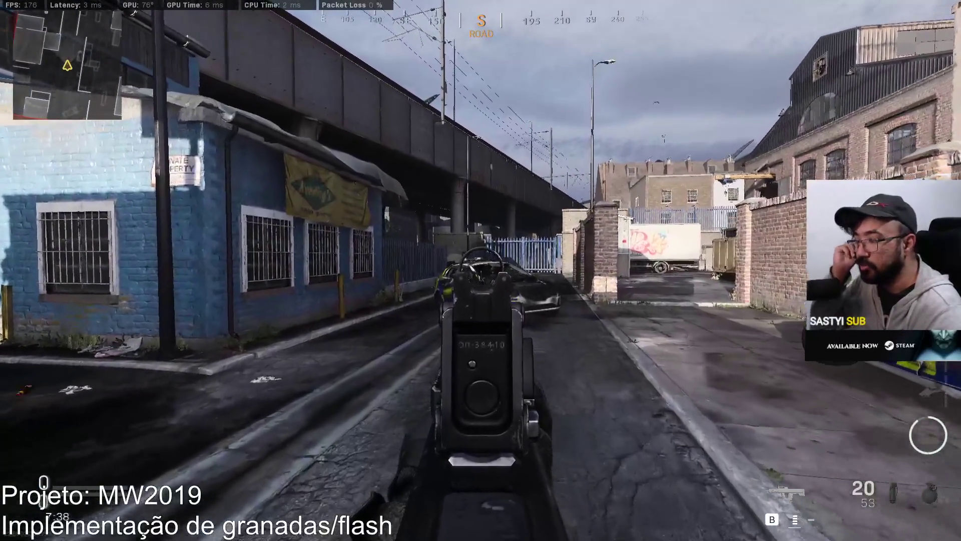
- Walk under the overpass along the railway road, drop a munitions box and throw a tactical
key("w")
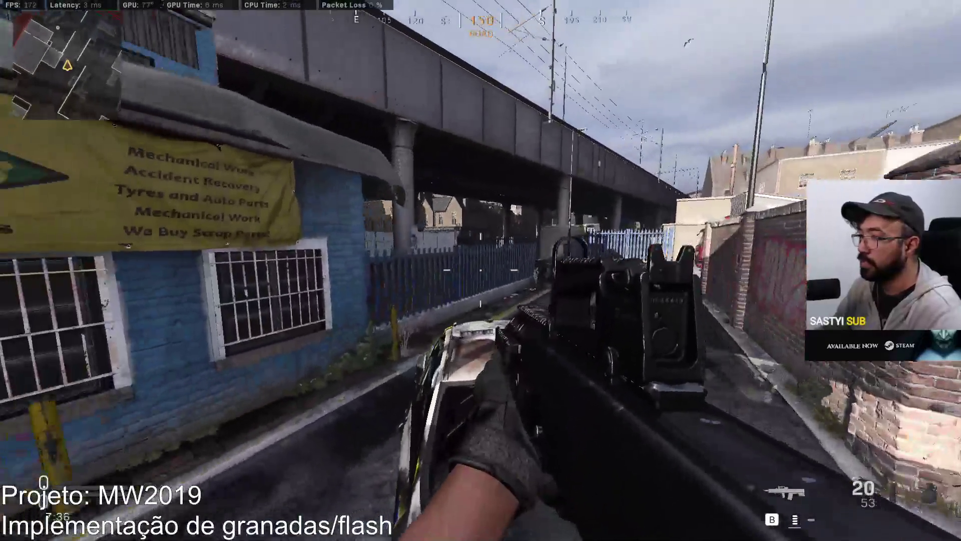
key("w")
key("w")
key("w")
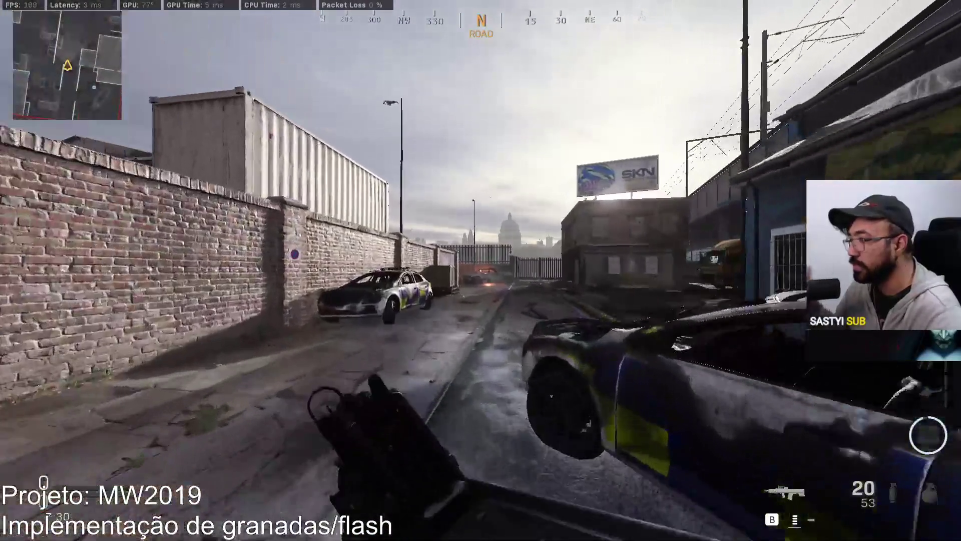
key("w")
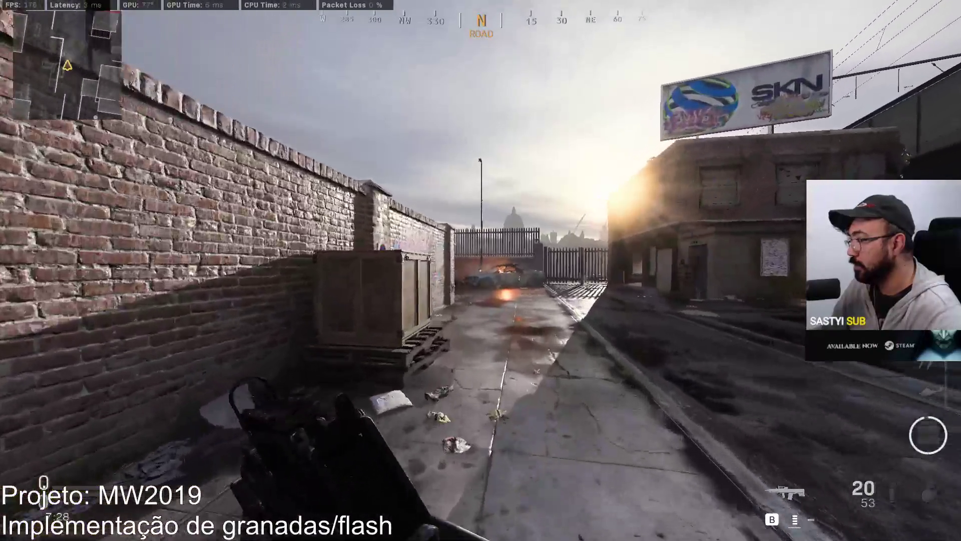
key("w")
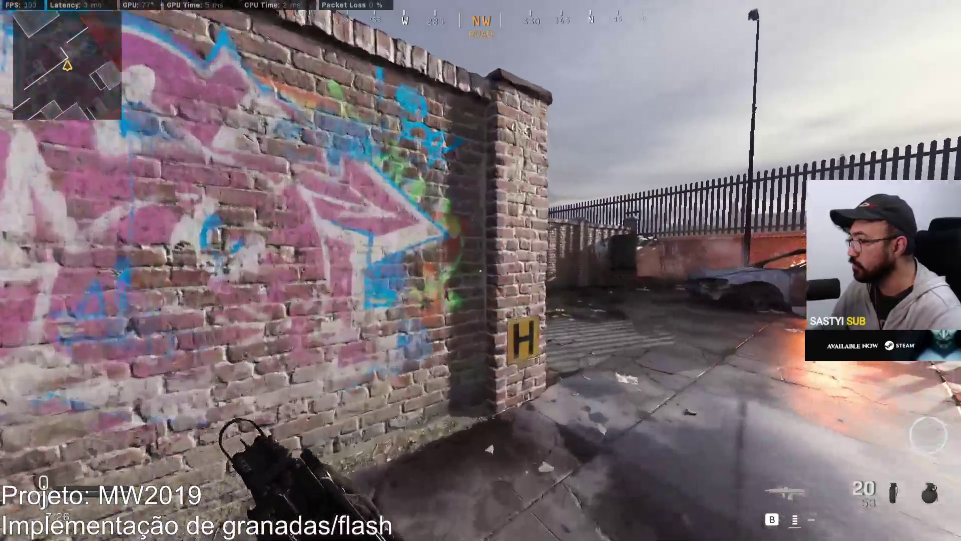
key("w")
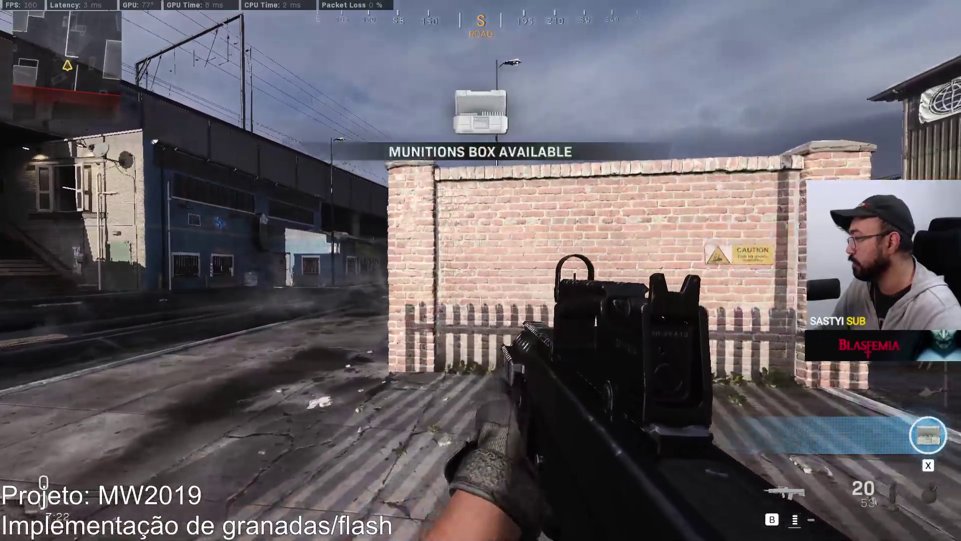
key("x")
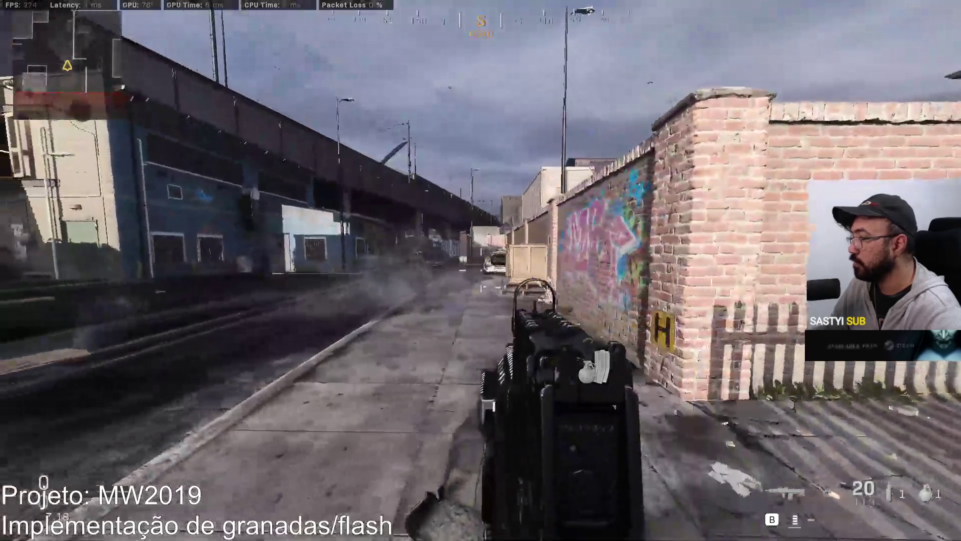
key("q")
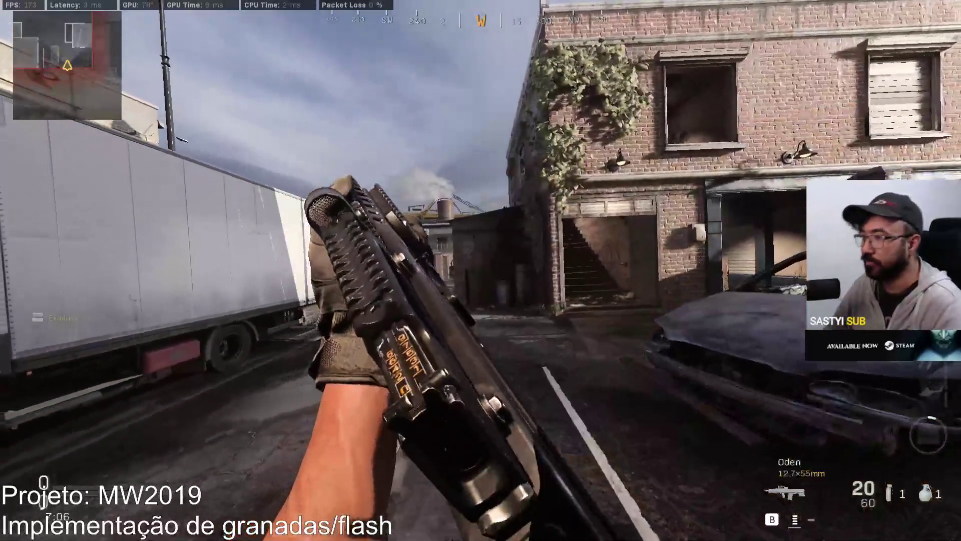
- Enter the abandoned brick building's doorway, come back out, and climb over the brick wall
key("w")
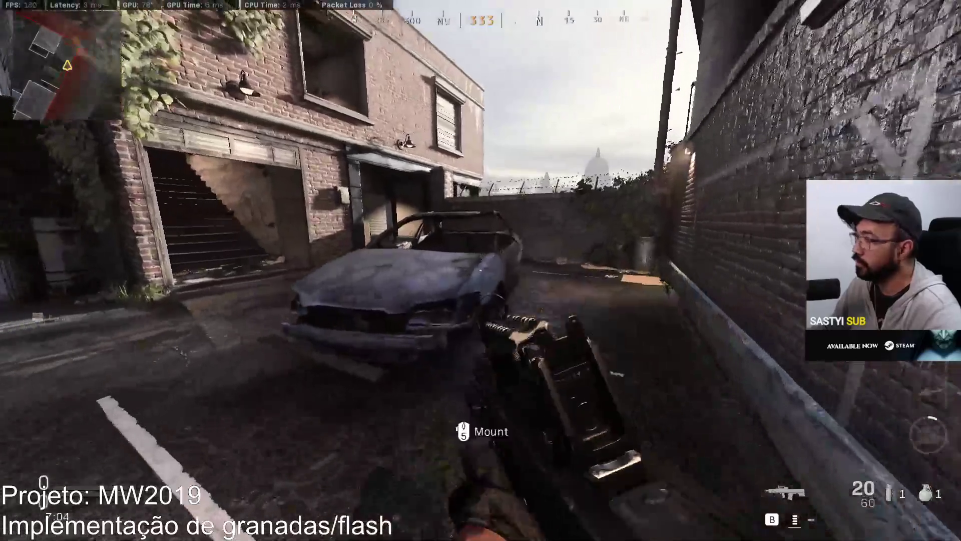
key("w")
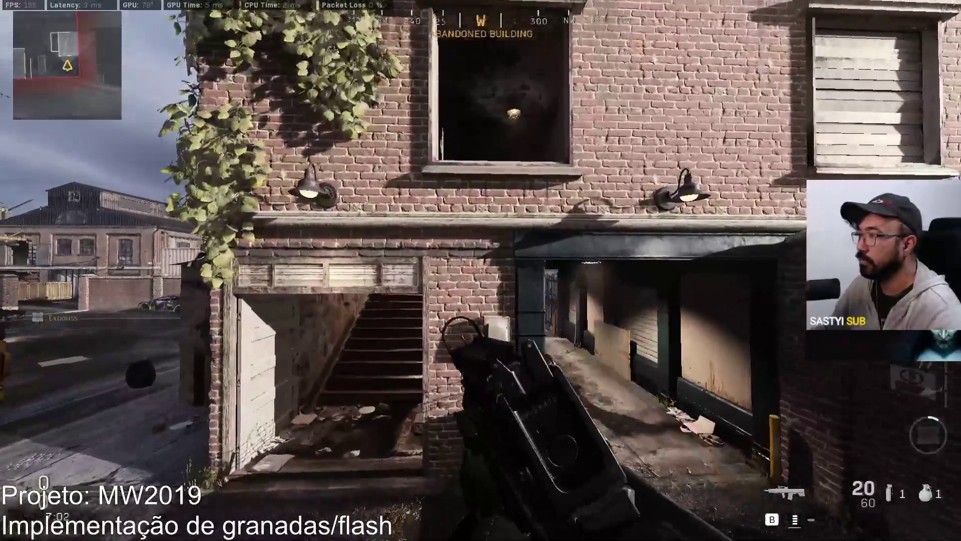
key("w")
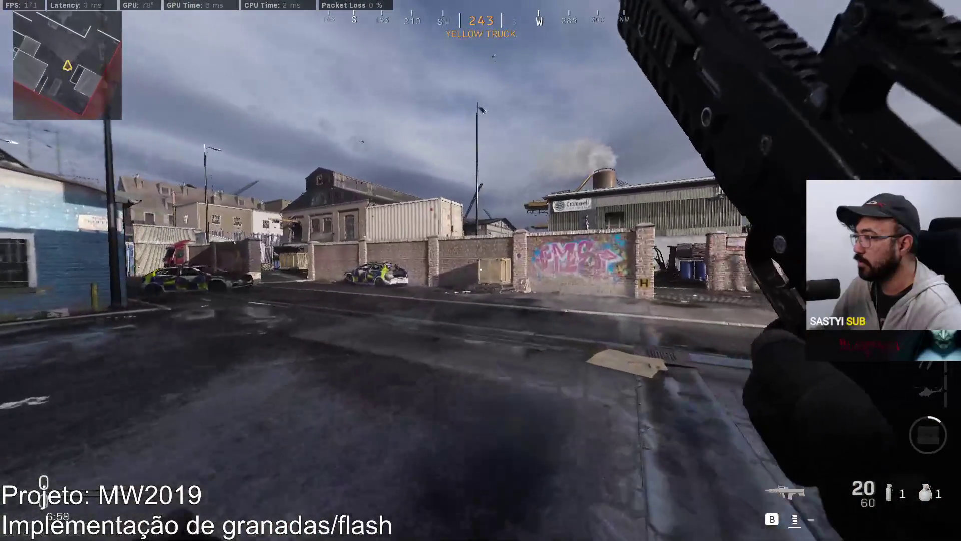
key("w")
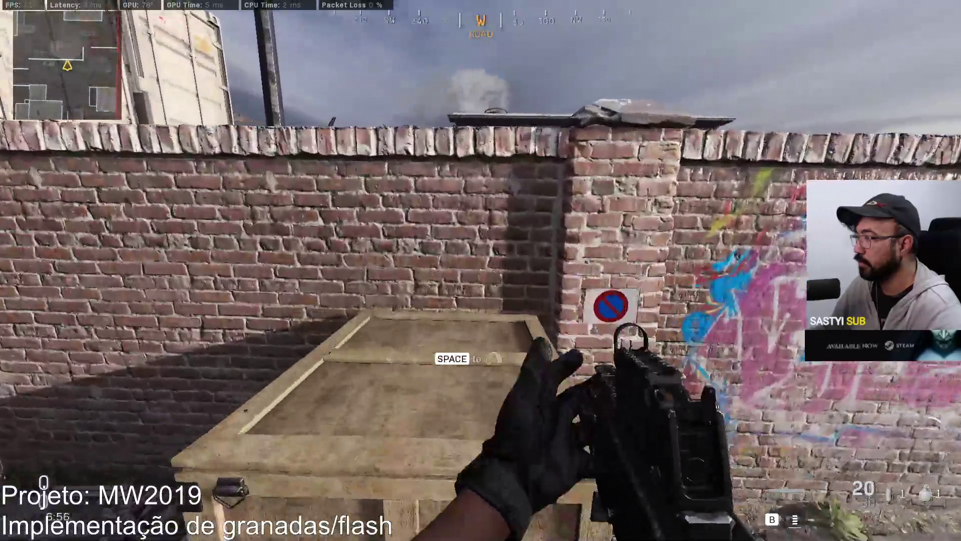
key("space")
key("w")
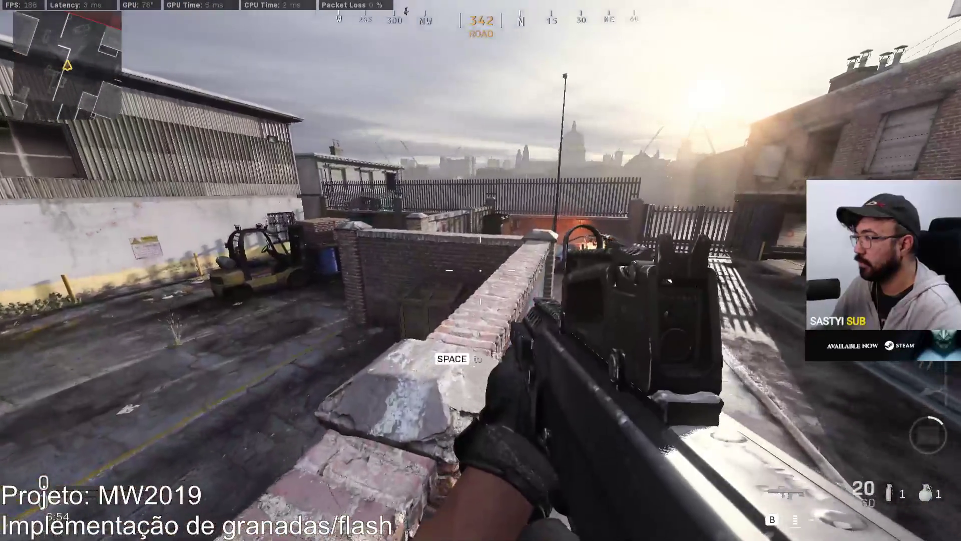
- Move past the forklift and down the alley into the street, aiming at the yellow truck
key("w")
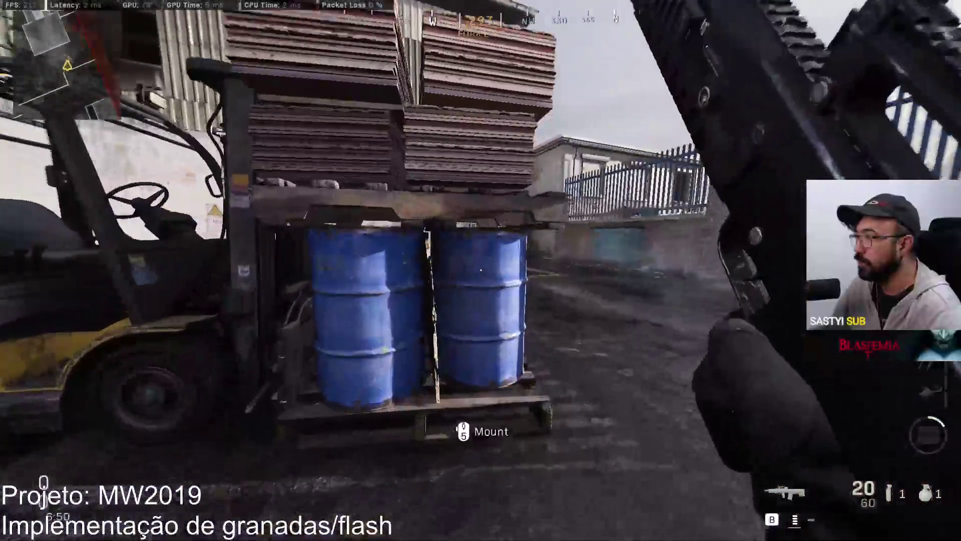
key("w")
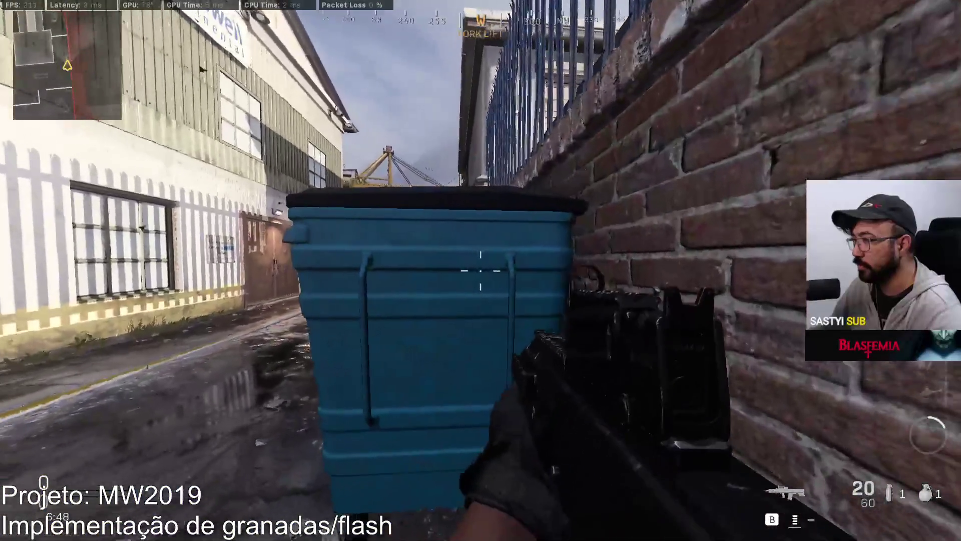
key("w")
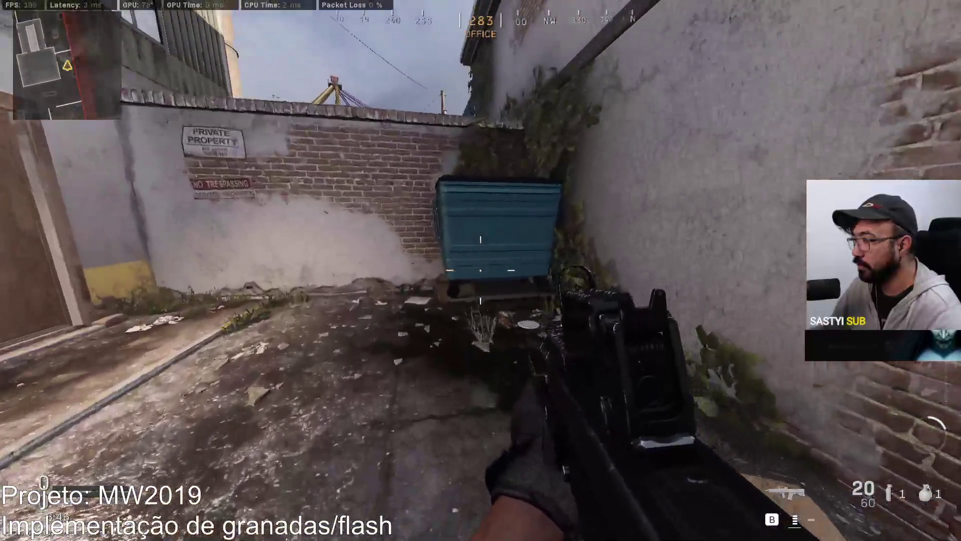
mouse_move(481, 270)
key("w")
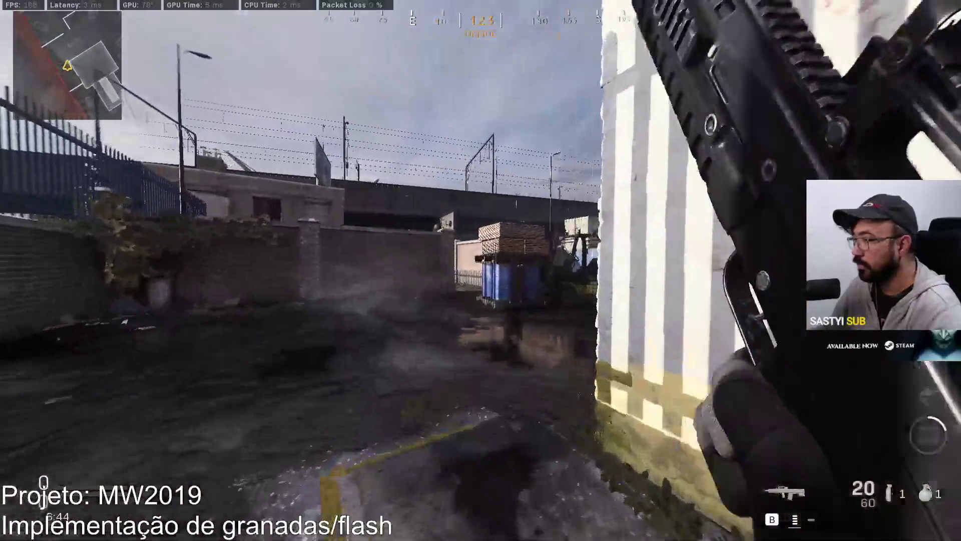
key("w")
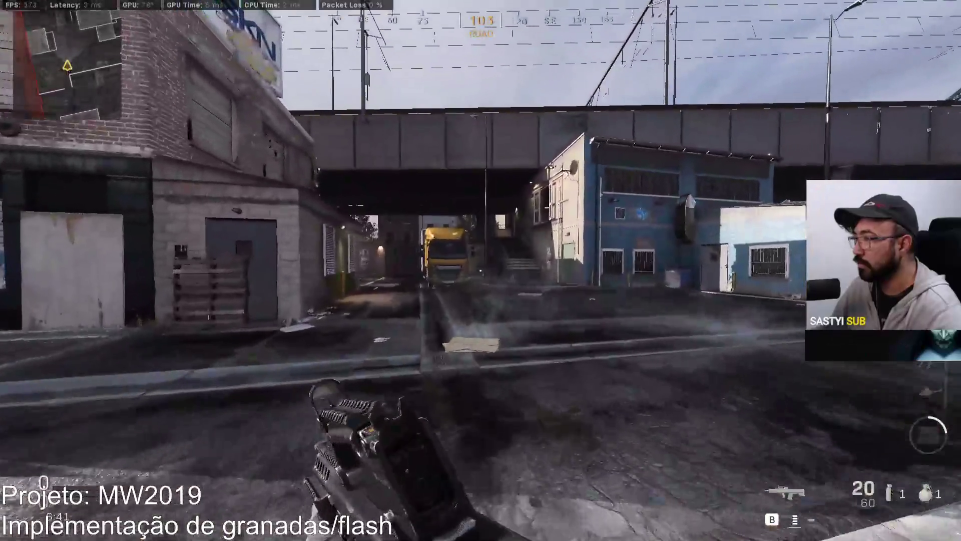
key("w")
right_click(480, 271)
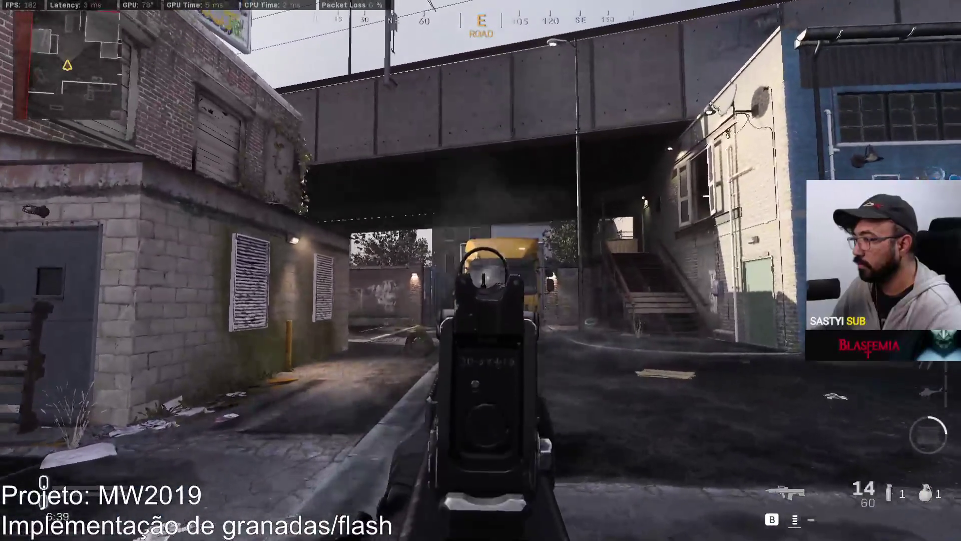
- Fire a burst toward the yellow truck, throw a grenade, and reload the rifle
key("w")
left_click(481, 271)
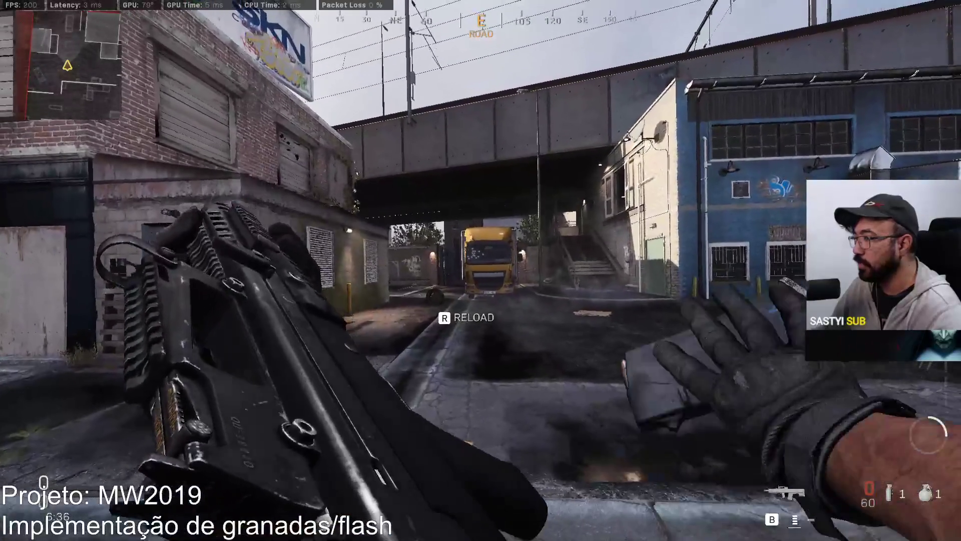
key("w")
key("g")
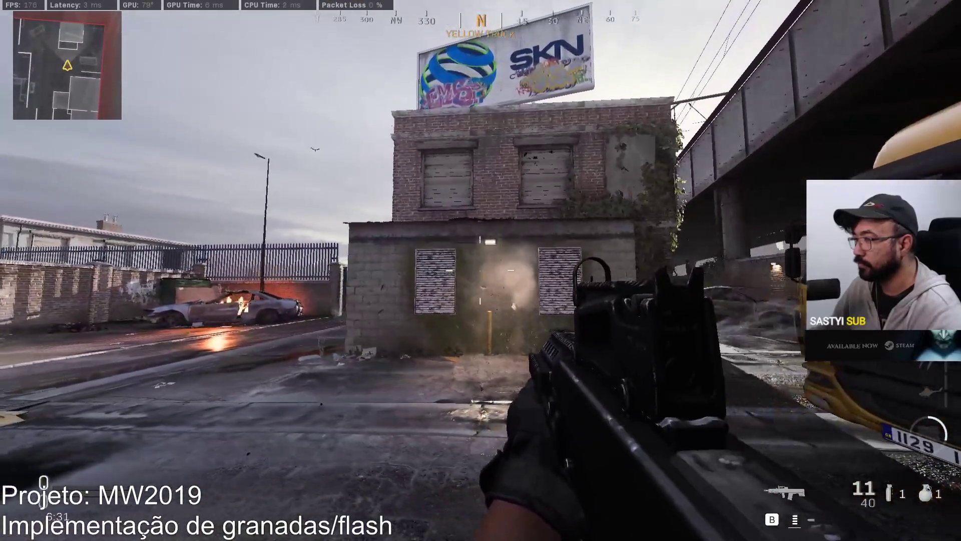
mouse_move(280, 170)
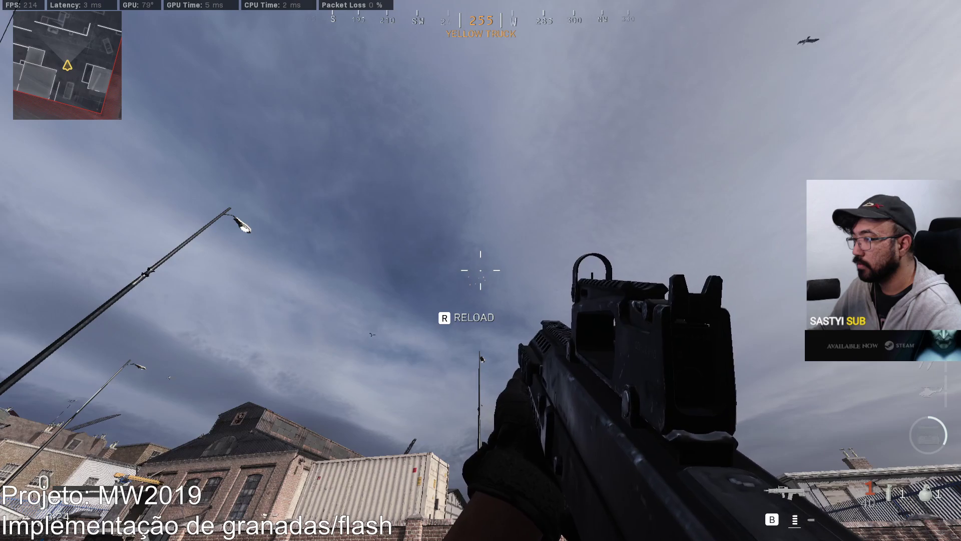
key("r")
mouse_move(480, 271)
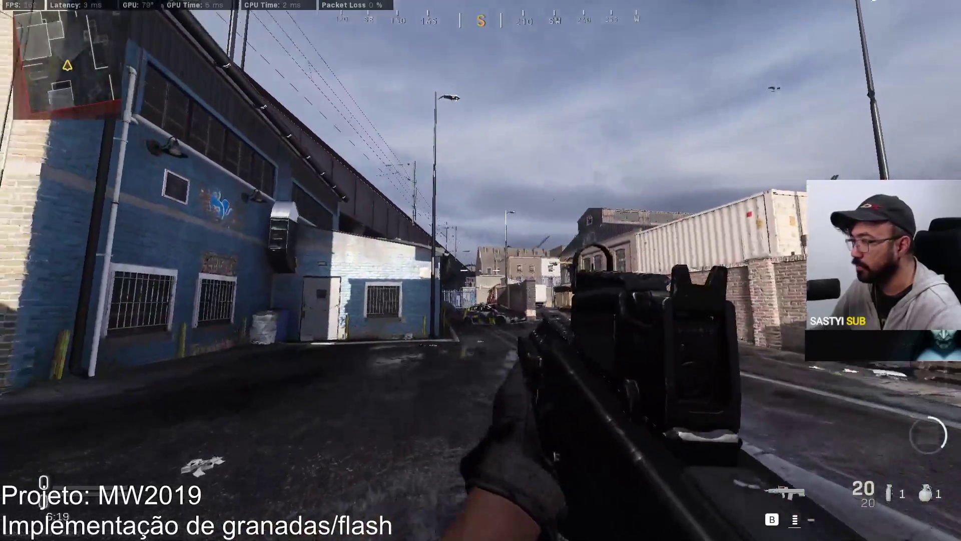
- Fire the rifle up the street and in repeated bursts into the sky
left_click(481, 271)
left_click(480, 271)
left_click(481, 271)
left_click(481, 270)
left_click(480, 271)
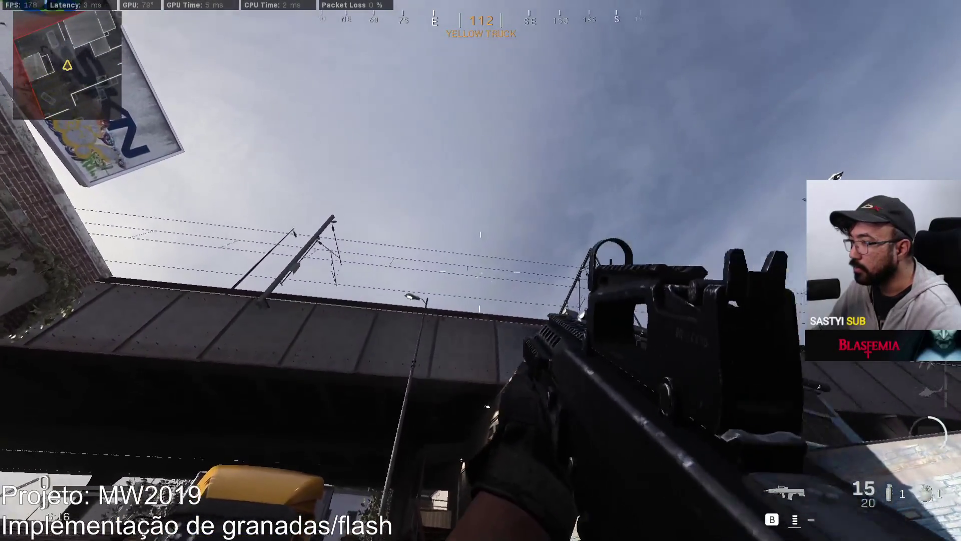
left_click(481, 271)
left_click(481, 270)
- Switch to the .50 GS pistol, fire it, and pause the match
left_click(481, 270)
left_click(480, 270)
left_click(480, 271)
key("1")
left_click(481, 270)
left_click(480, 271)
left_click(480, 270)
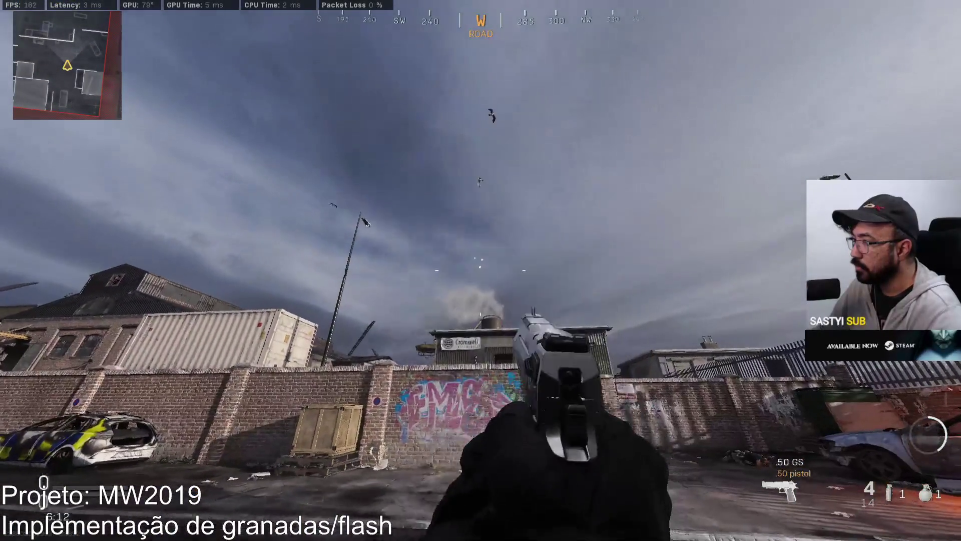
left_click(481, 270)
key("Escape")
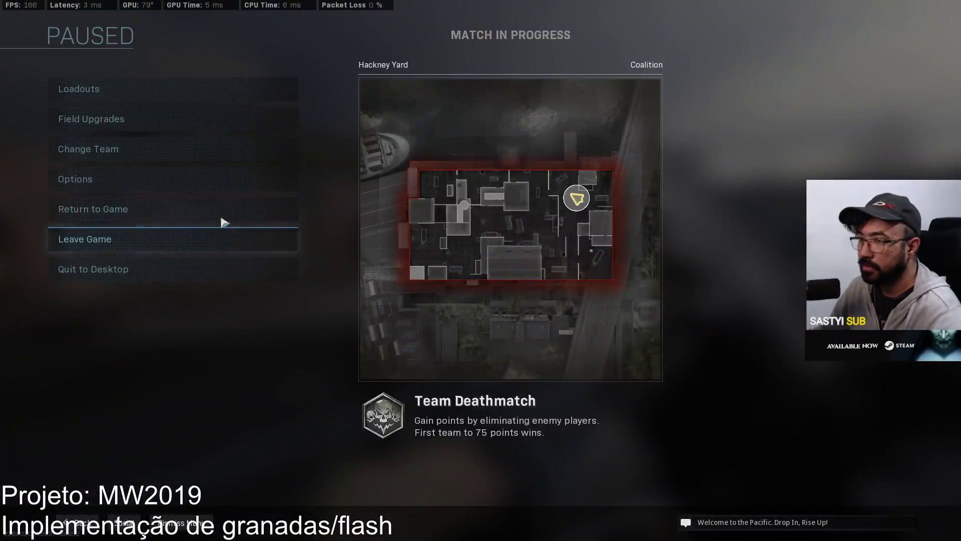
- Edit Custom Loadout 10, replacing the FAL primary with the HDR from Sniper Rifles
left_click(175, 89)
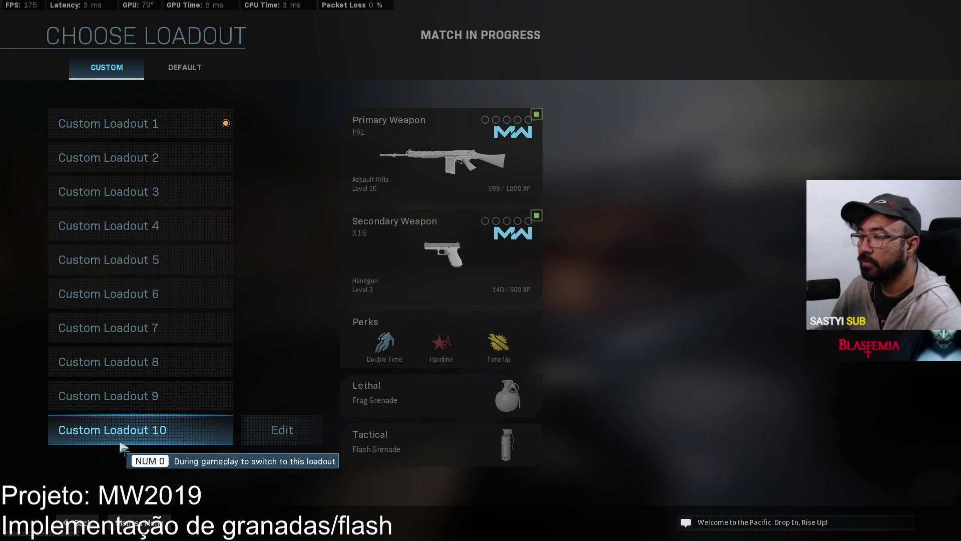
left_click(258, 428)
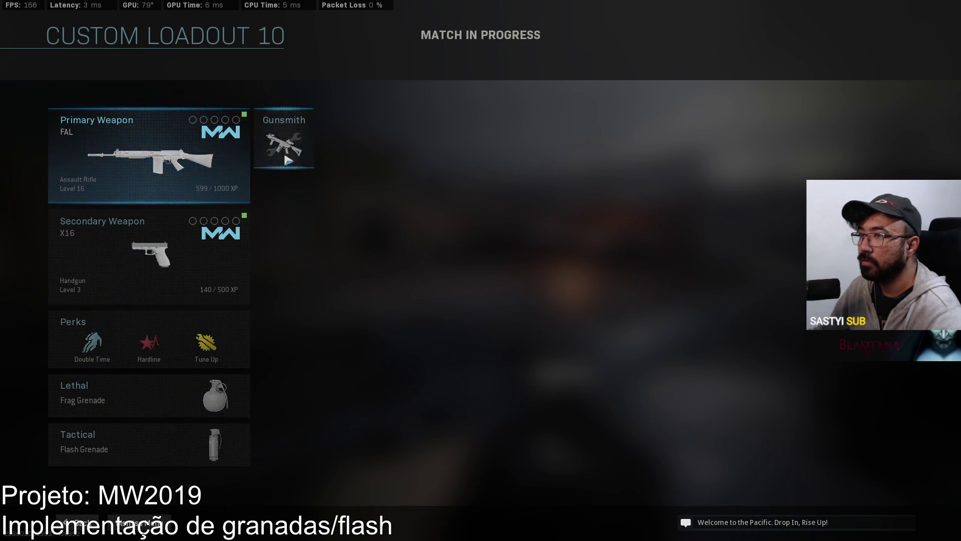
left_click(278, 148)
key("Escape")
left_click(200, 145)
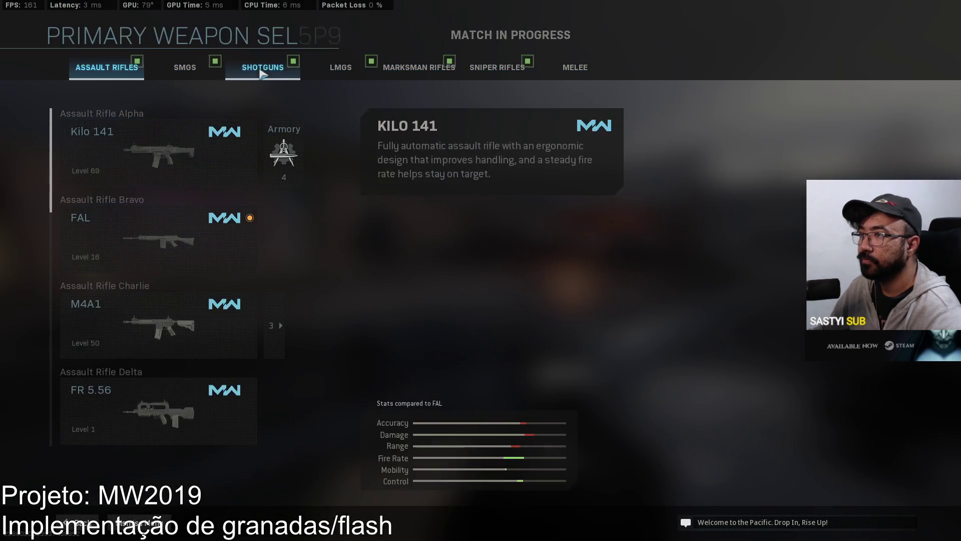
left_click(519, 74)
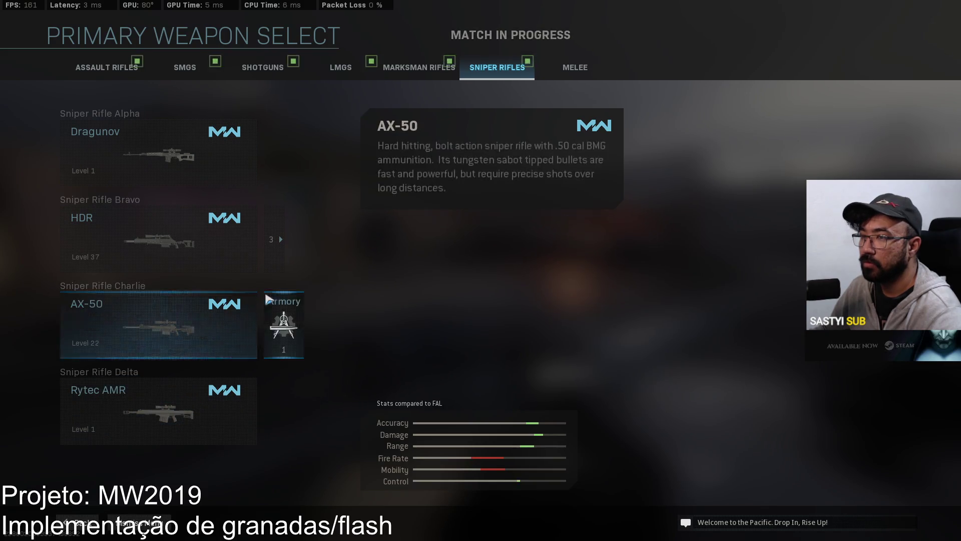
left_click(255, 238)
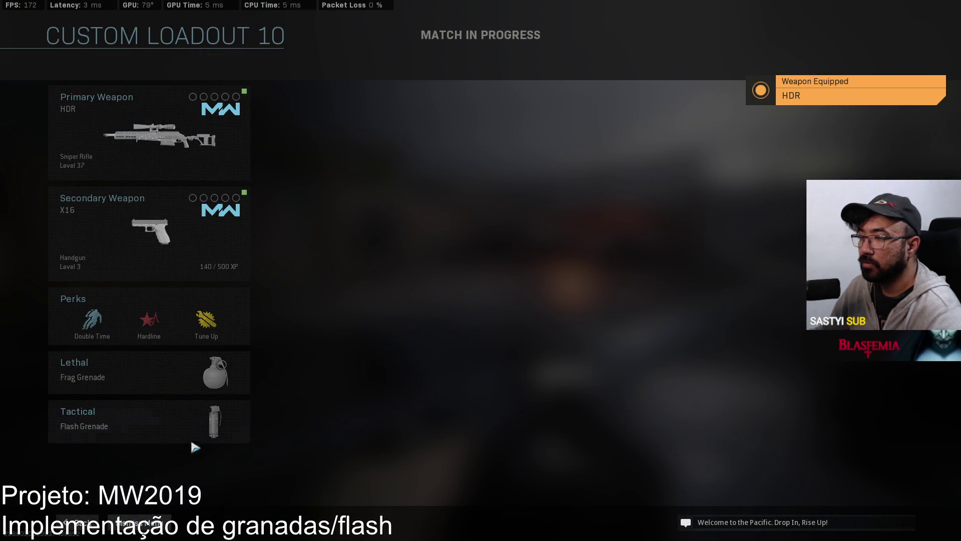
- Select Custom Loadout 10, resume the match, and spray graffiti on the brick wall
left_click(78, 522)
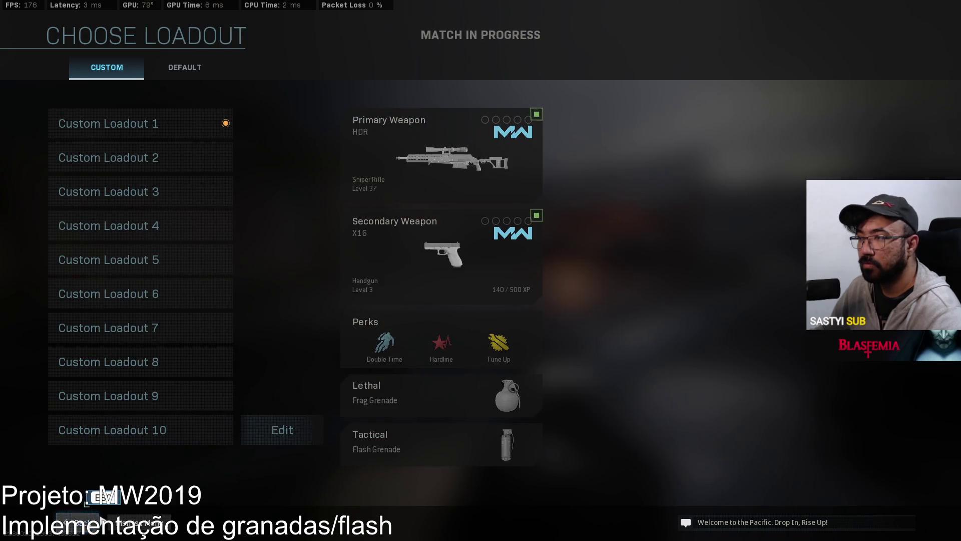
left_click(142, 444)
key("Escape")
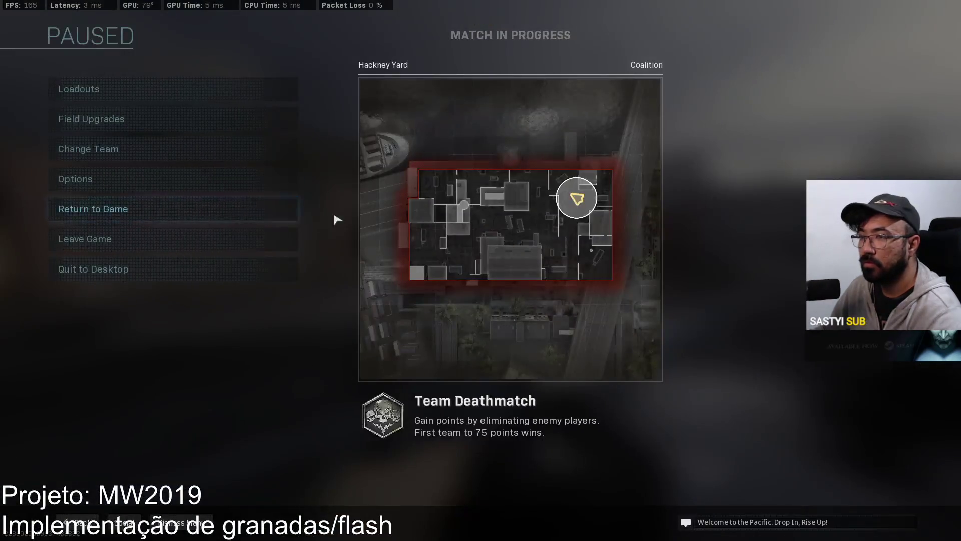
key("Escape")
key("x")
key("w")
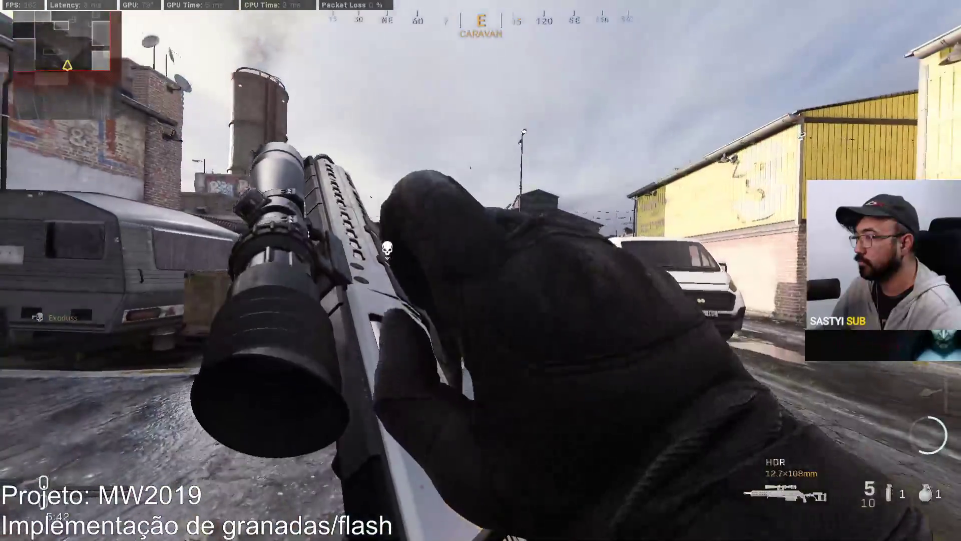
- Fire the HDR at the chimney and across the yard, scoping in until the magazine is empty
left_click(481, 271)
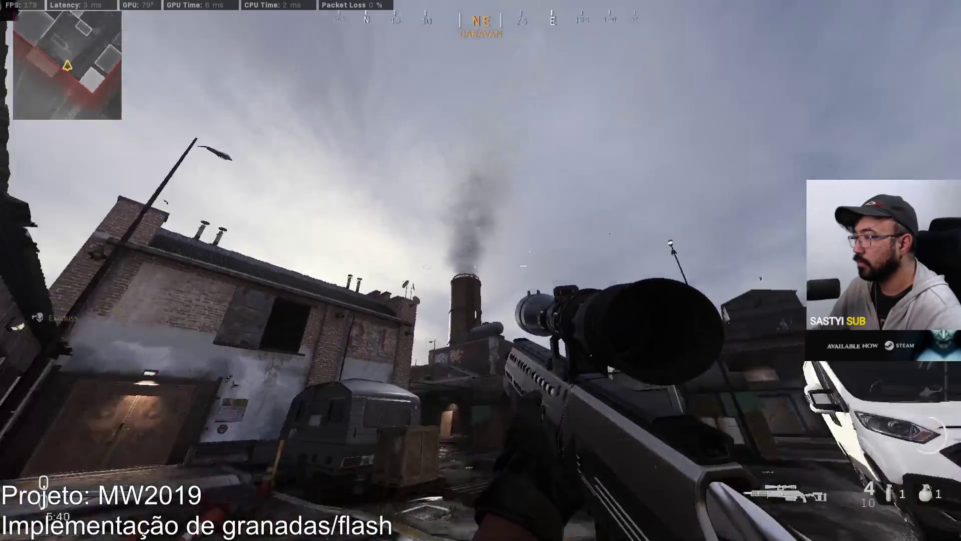
left_click(481, 270)
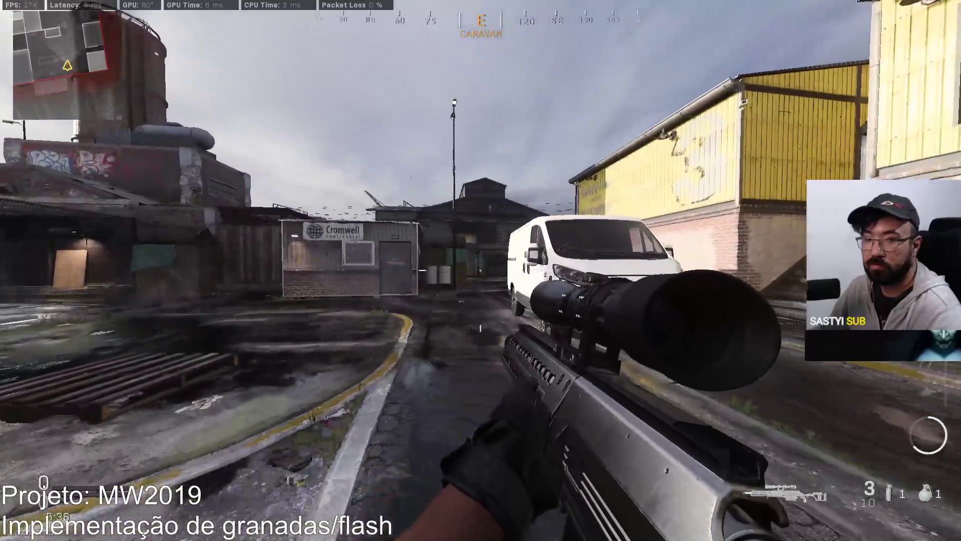
right_click(481, 270)
left_click(481, 271)
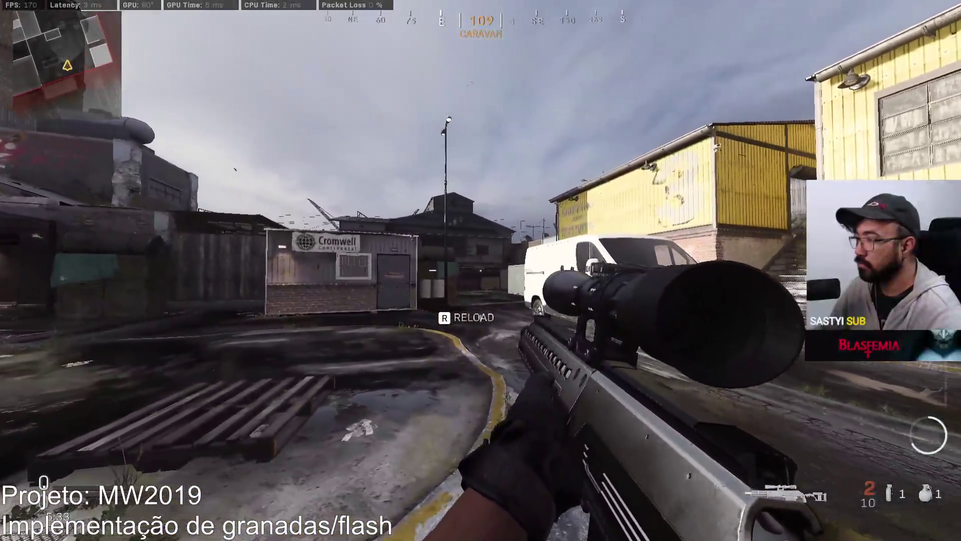
right_click(480, 271)
left_click(481, 271)
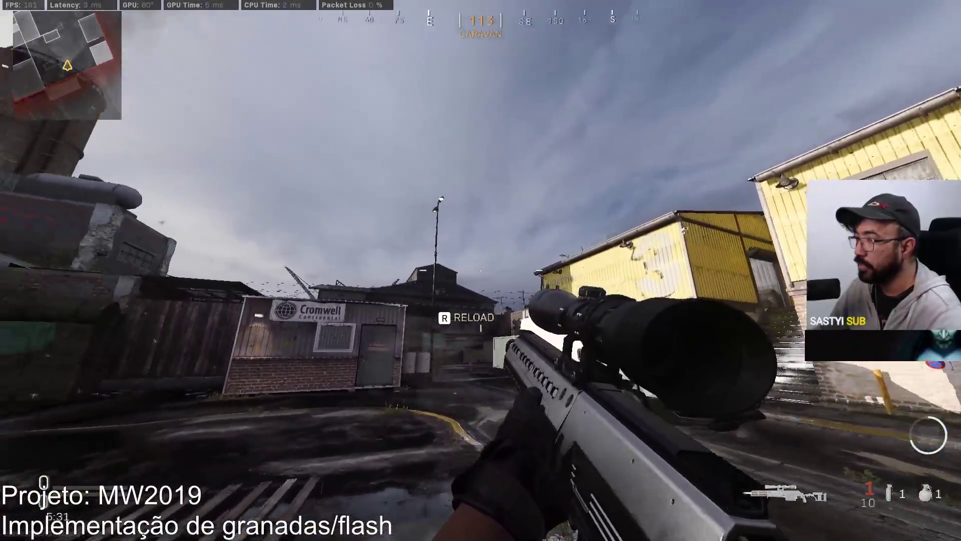
right_click(480, 271)
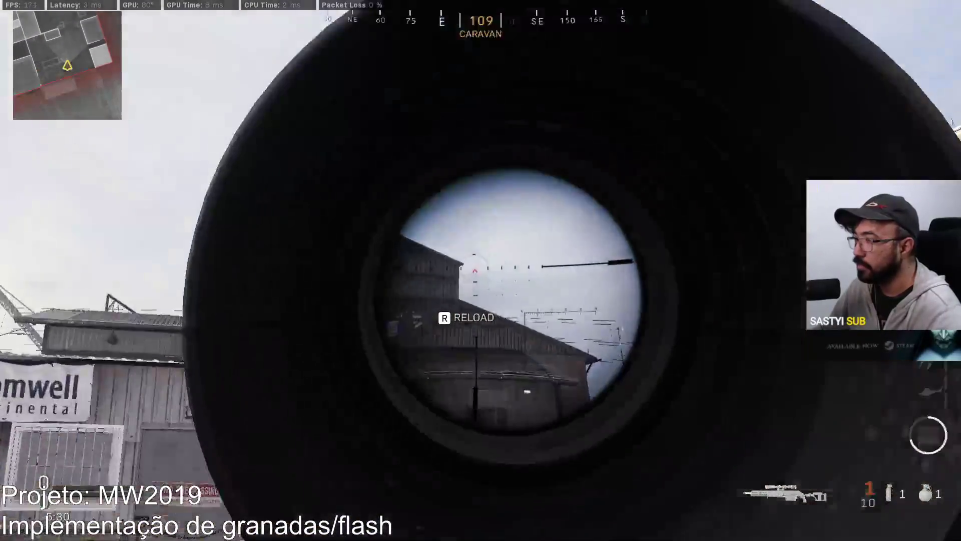
left_click(480, 270)
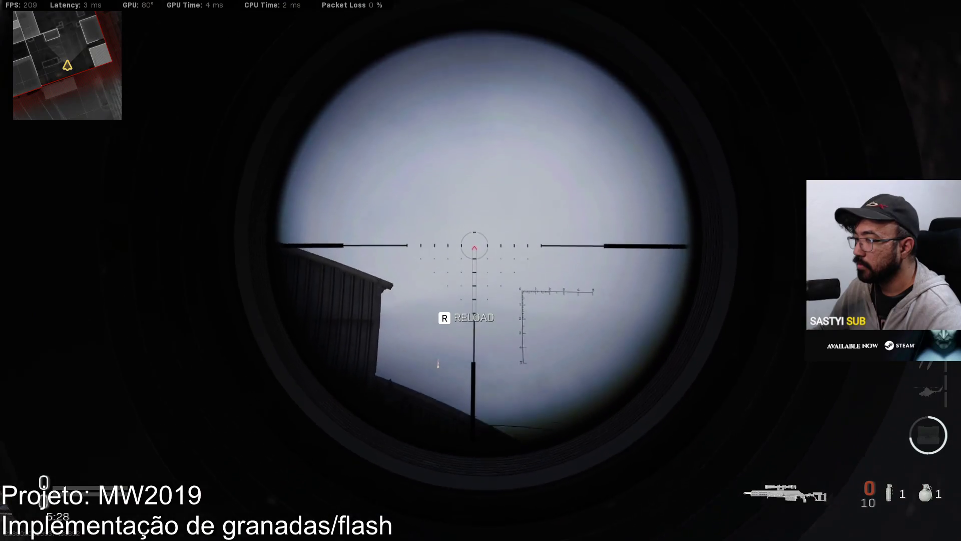
- Reload the HDR, fire more scoped shots toward the white van, and move beside it
key("r")
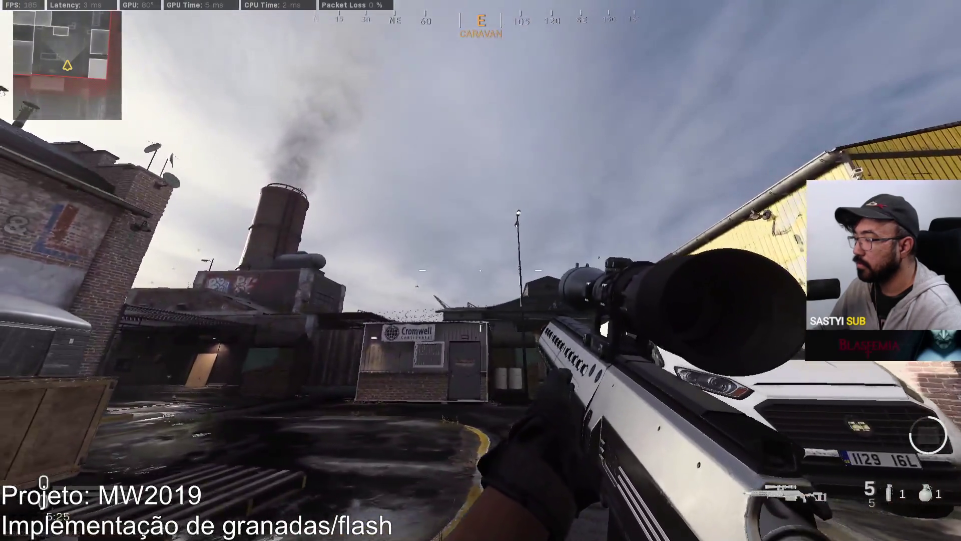
right_click(481, 270)
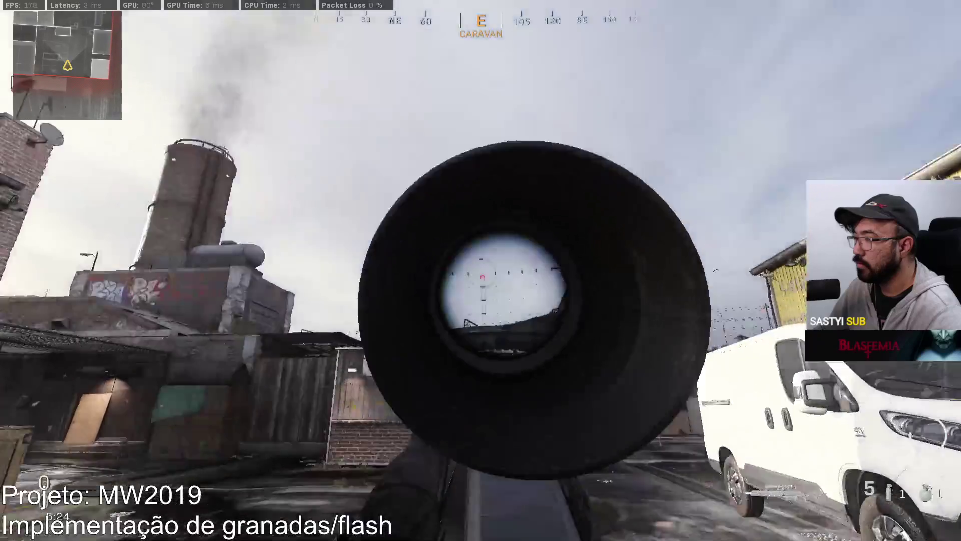
left_click(481, 271)
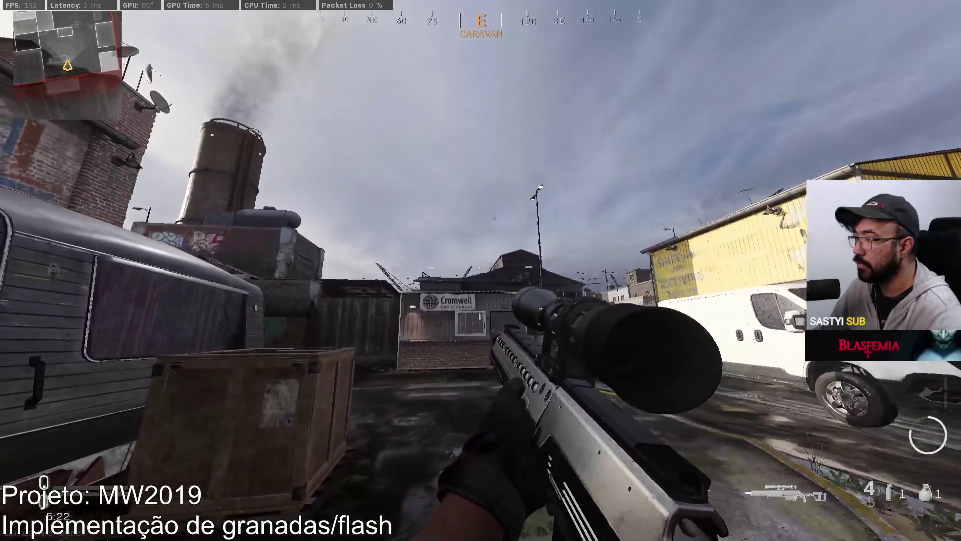
left_click(480, 271)
left_click(480, 270)
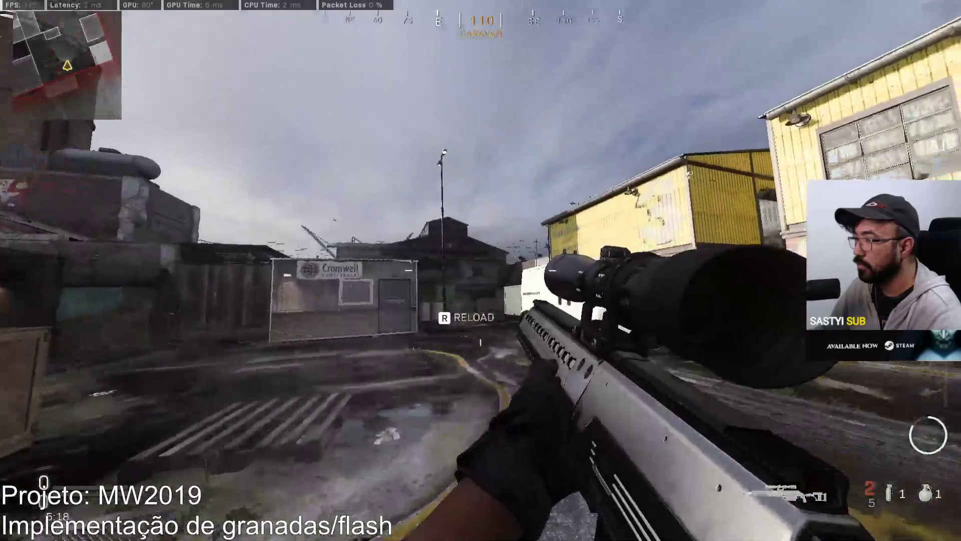
left_click(480, 270)
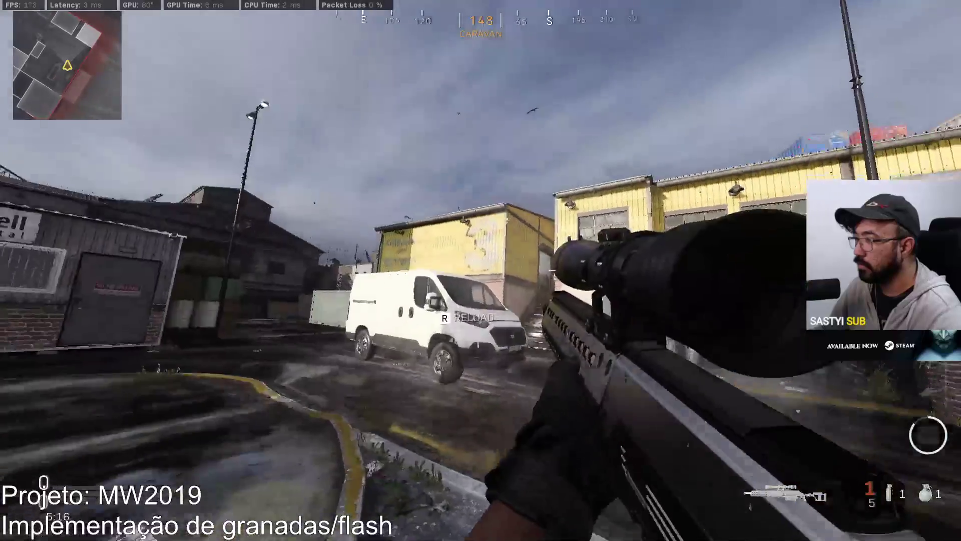
key("w")
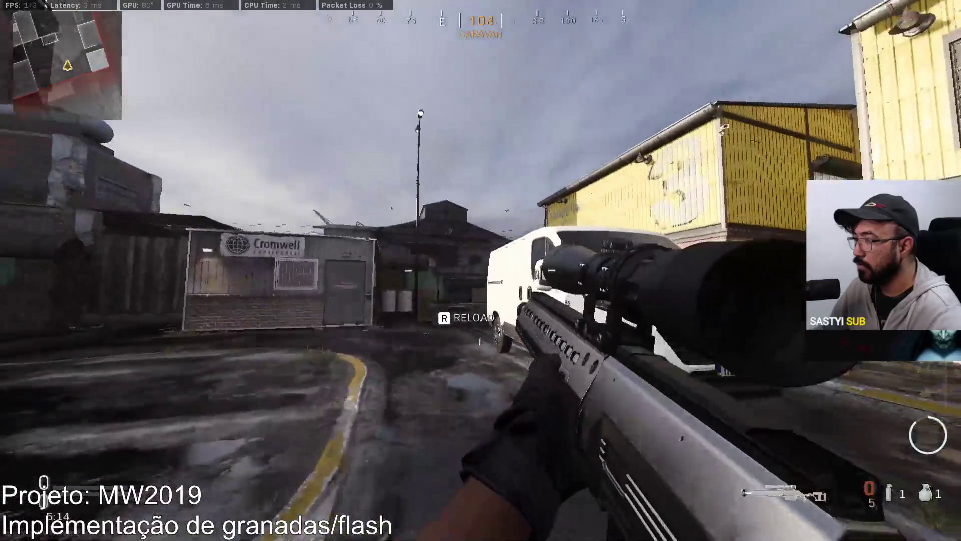
- Switch to the pistol and fire it repeatedly, aiming down its sights
key("2")
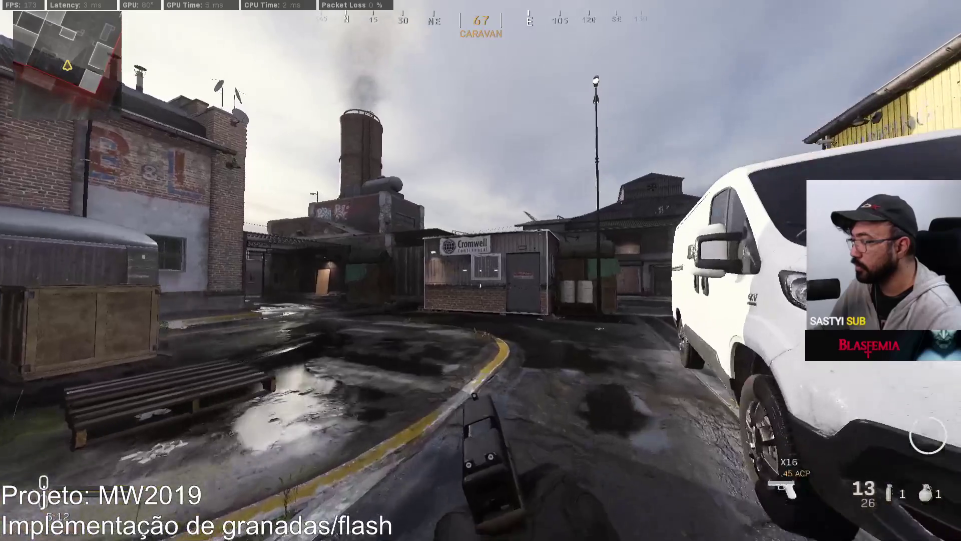
left_click(480, 271)
left_click(481, 270)
left_click(481, 271)
left_click(481, 271)
left_click(480, 270)
left_click(481, 271)
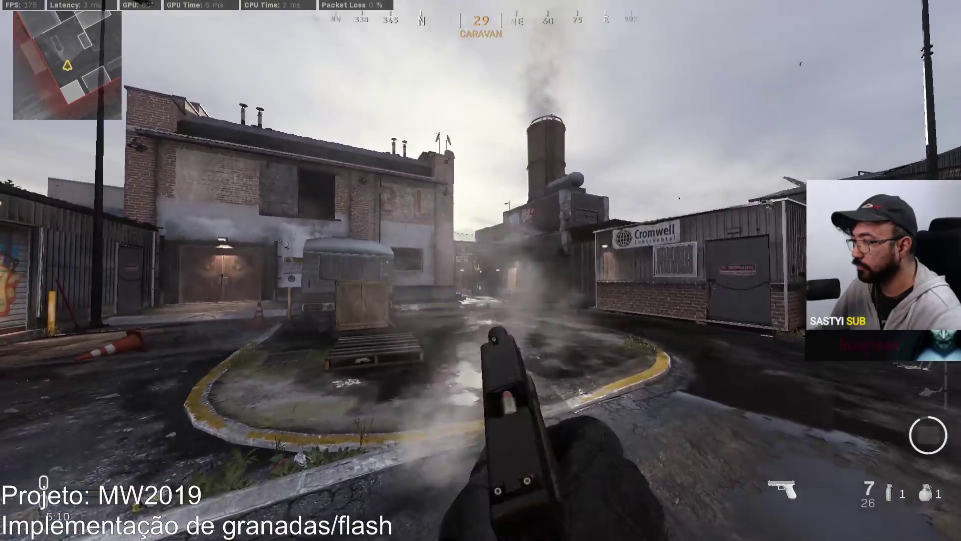
right_click(480, 270)
left_click(481, 271)
left_click(481, 271)
left_click(481, 270)
left_click(480, 270)
left_click(481, 271)
left_click(481, 271)
left_click(480, 271)
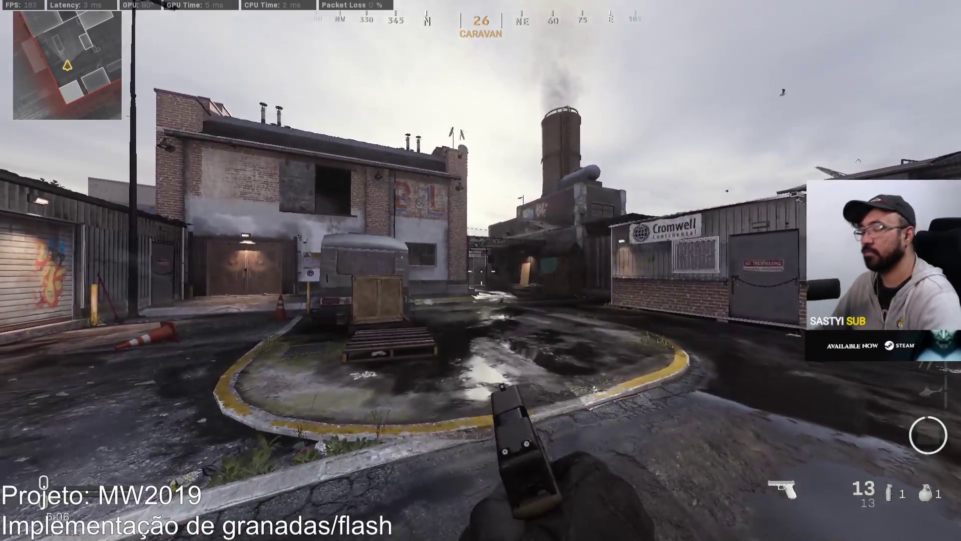
- Pause the match and confirm Quit to Desktop
key("Escape")
left_click(199, 263)
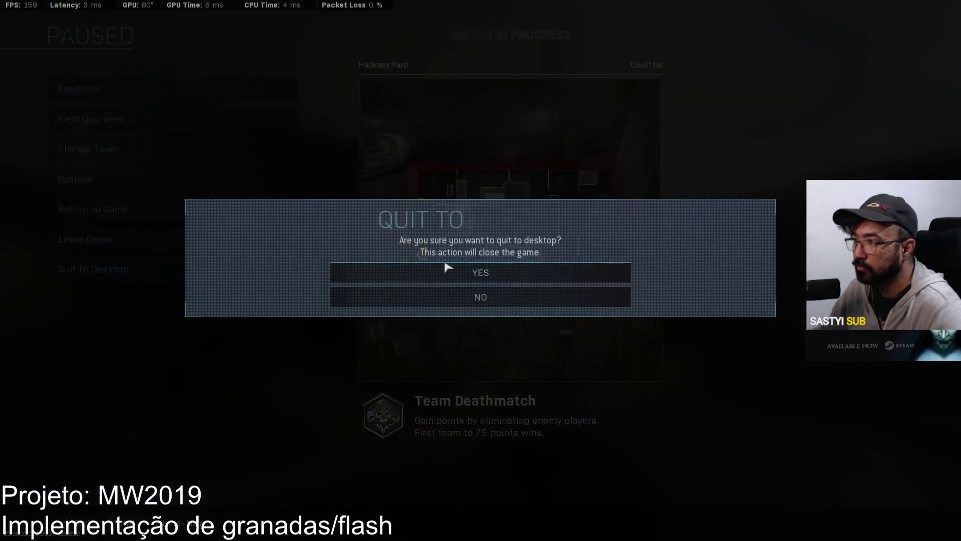
left_click(476, 284)
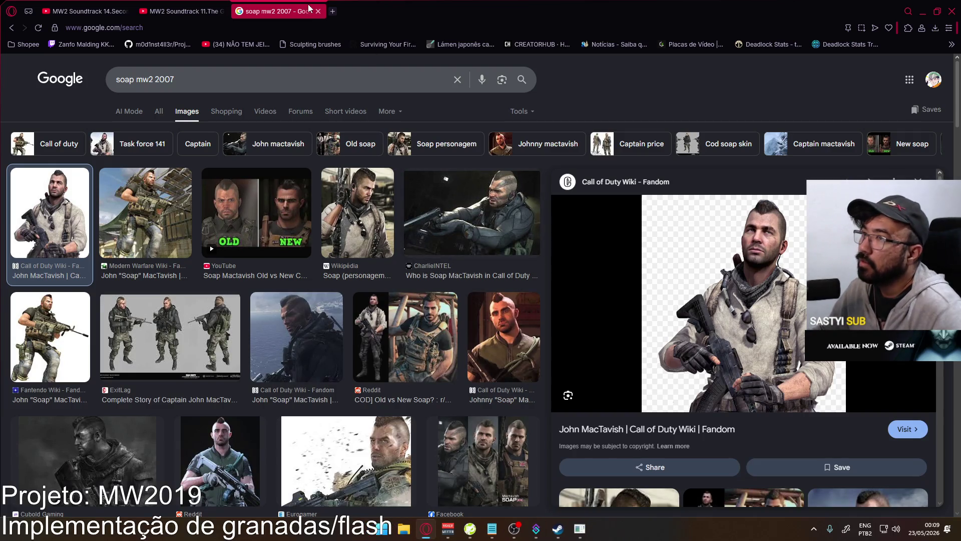
- Close the 'soap mw2 2007' image search tab and minimize Opera GX
left_click(318, 11)
left_click(923, 11)
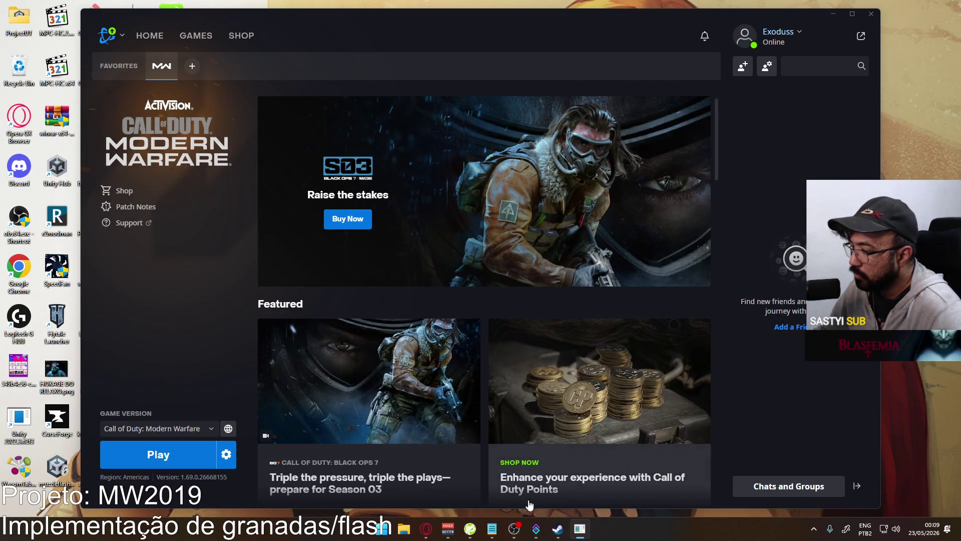
- Dismiss Steam, then open Unity Hub's Projects list from the hidden tray icons
left_click(558, 534)
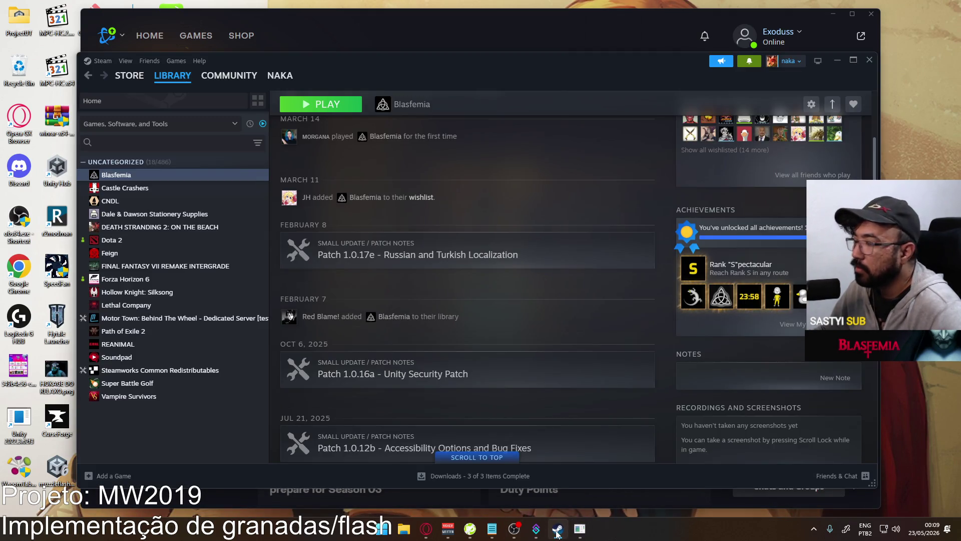
left_click(557, 533)
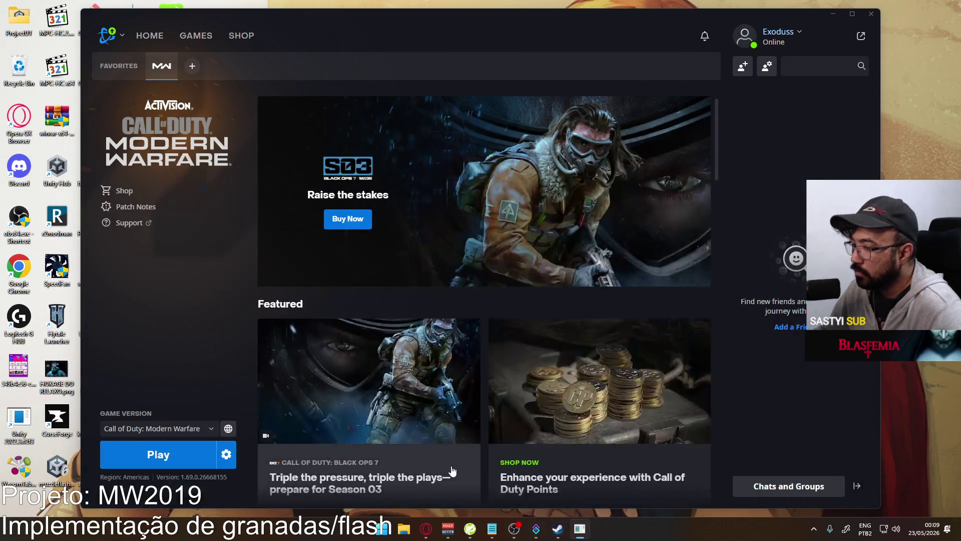
left_click(813, 529)
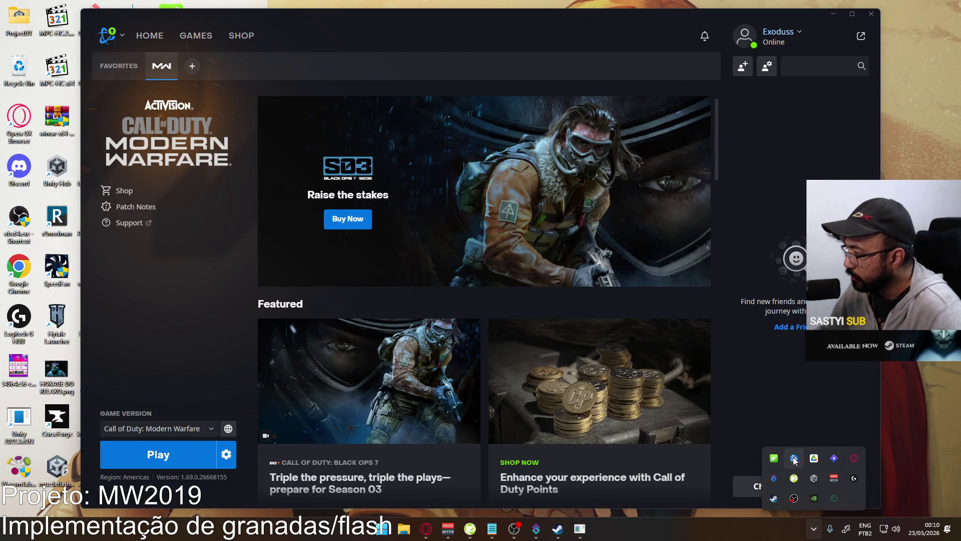
left_click(817, 476)
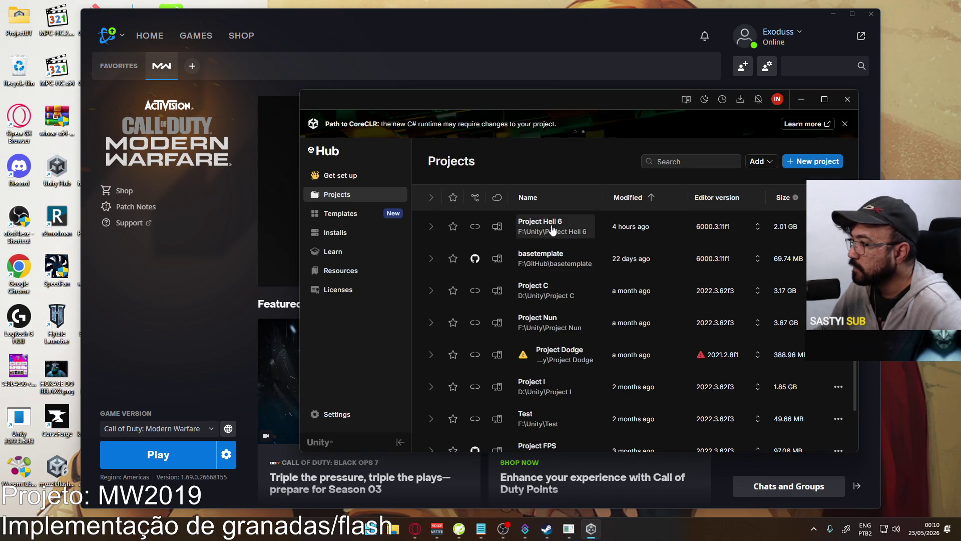
- Load Project Hell 6 in the Unity 6 editor, then return to Opera GX
left_click(551, 229)
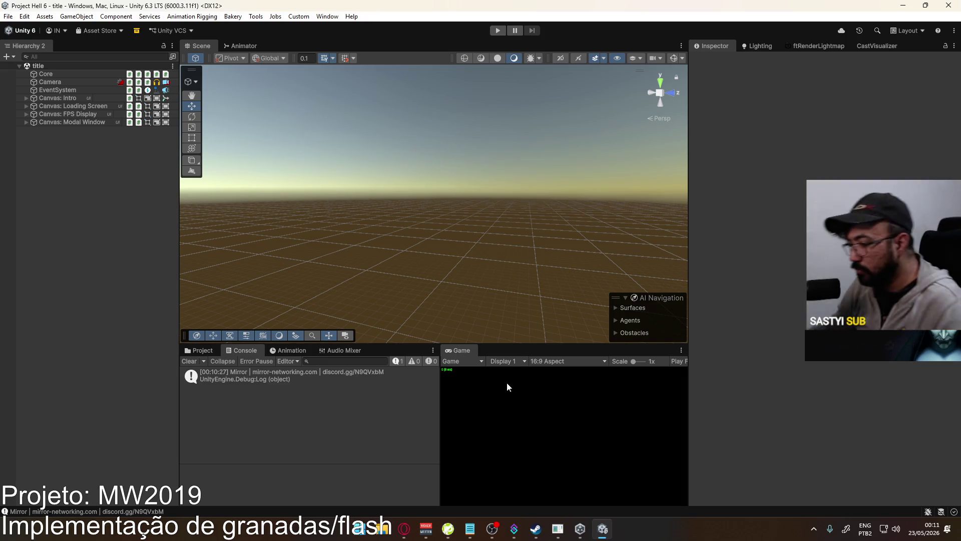
left_click(404, 529)
- Search 'bf3 bullet trail' in a new tab, filter to Videos, and open Battlefield 3: Sniper Tips & Recon Advice
left_click(235, 12)
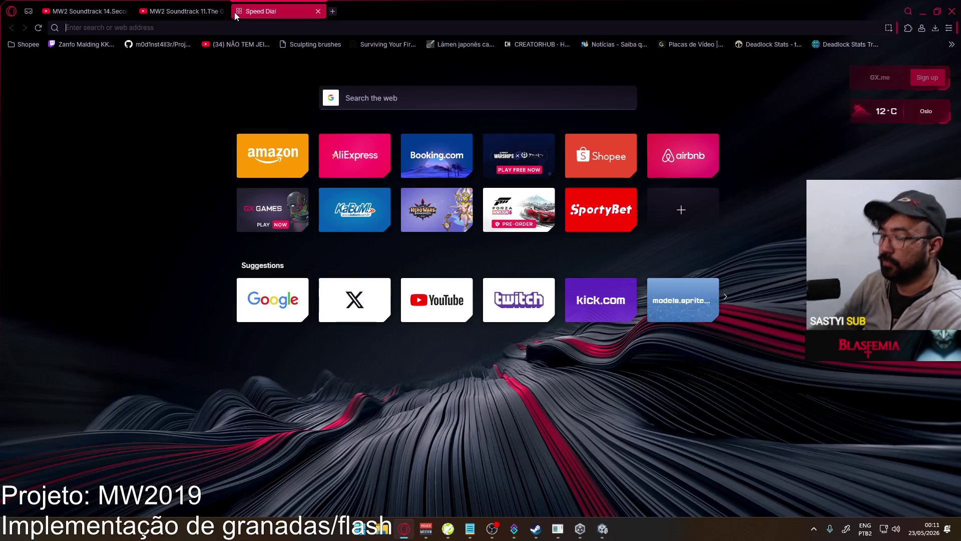
type("bf3 bullet trail")
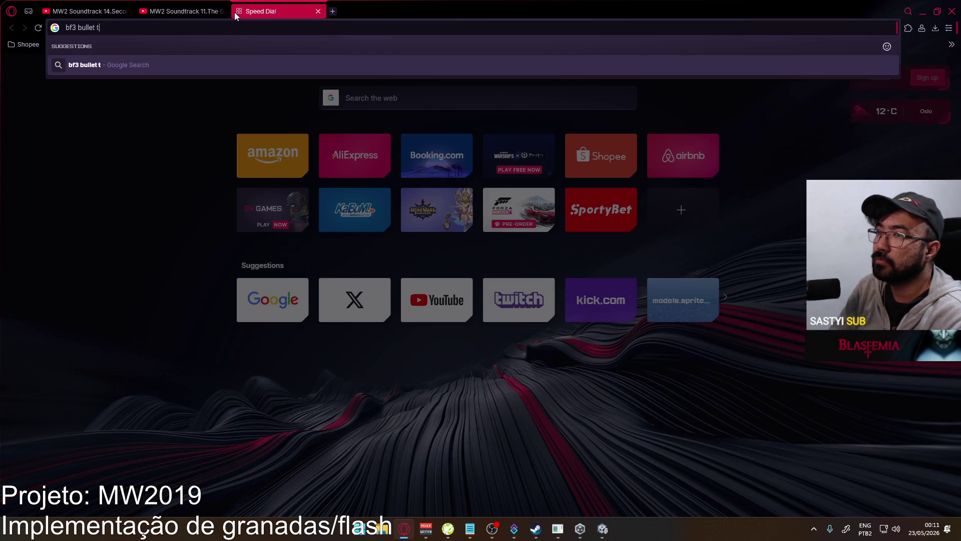
key("Return")
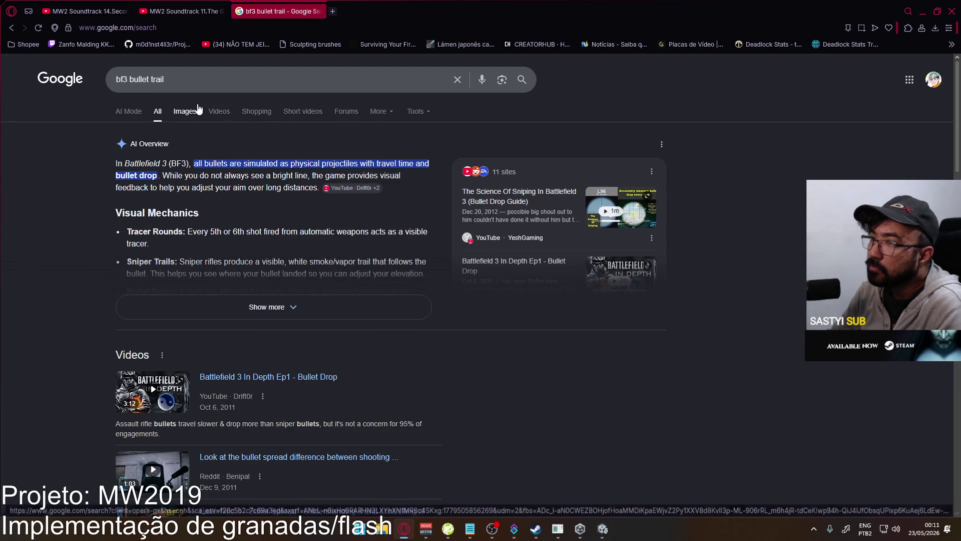
left_click(226, 112)
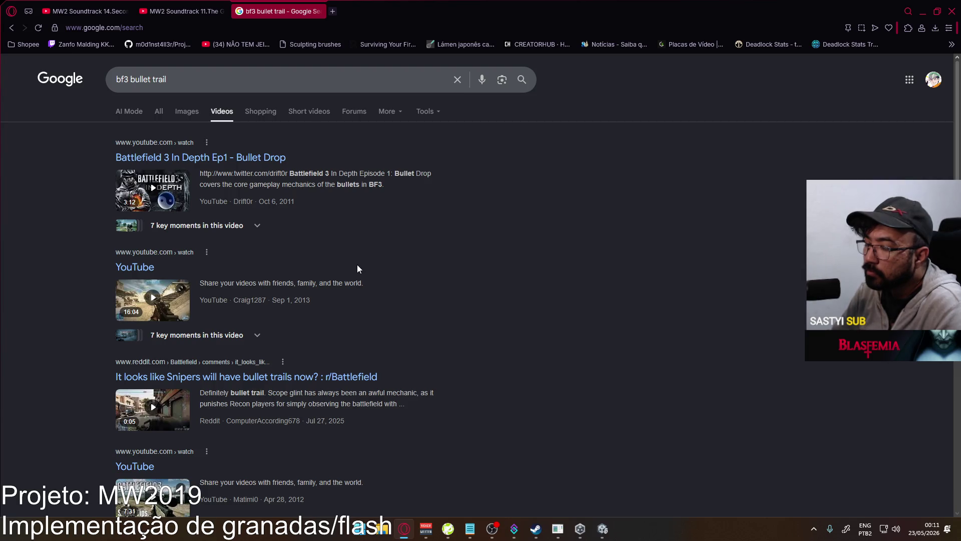
scroll(358, 268, "down", 3)
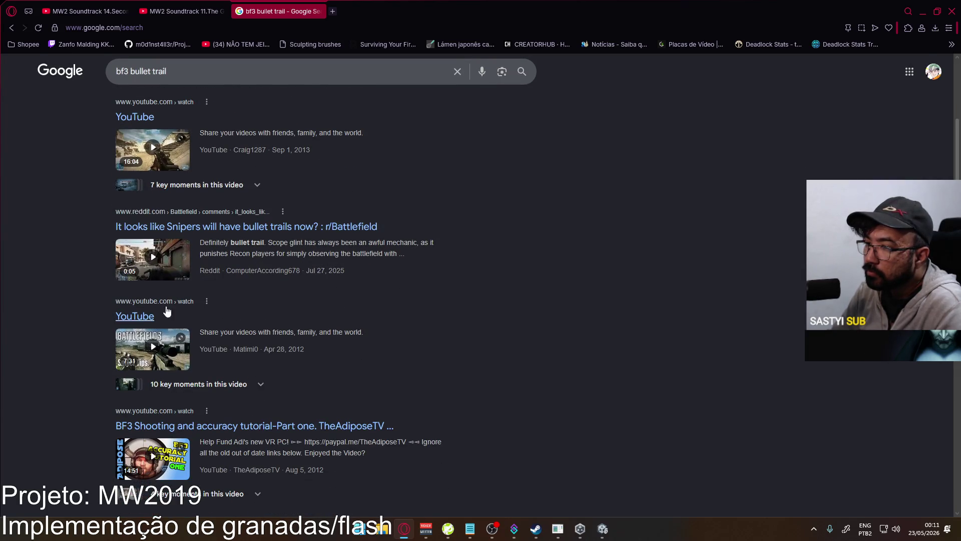
left_click(178, 312)
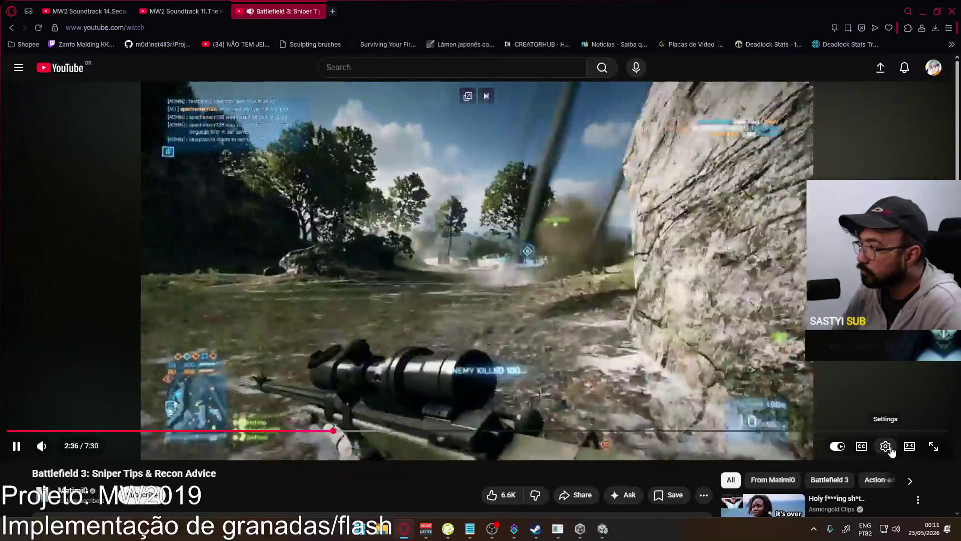
- Check the Battlefield 3 sniper video's playback quality and leave it on Auto
left_click(886, 446)
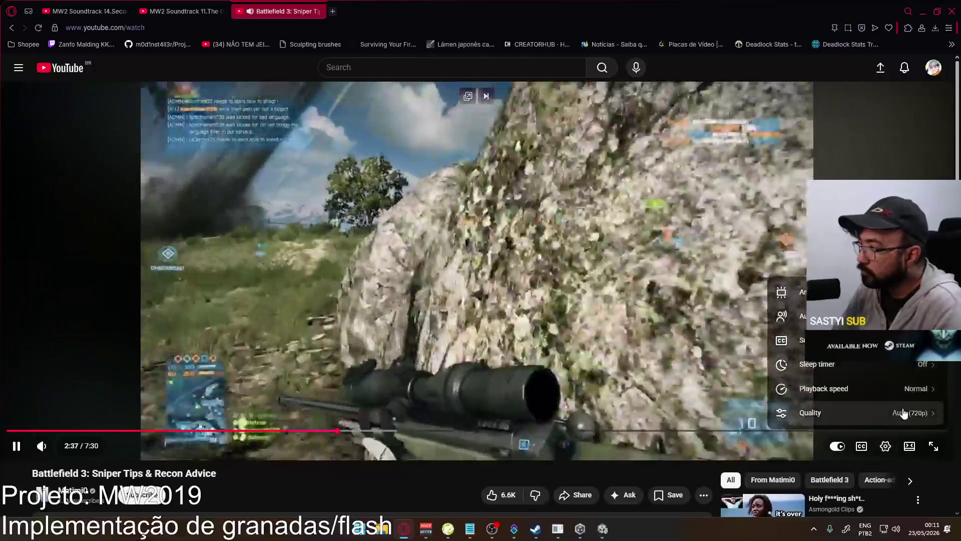
left_click(896, 413)
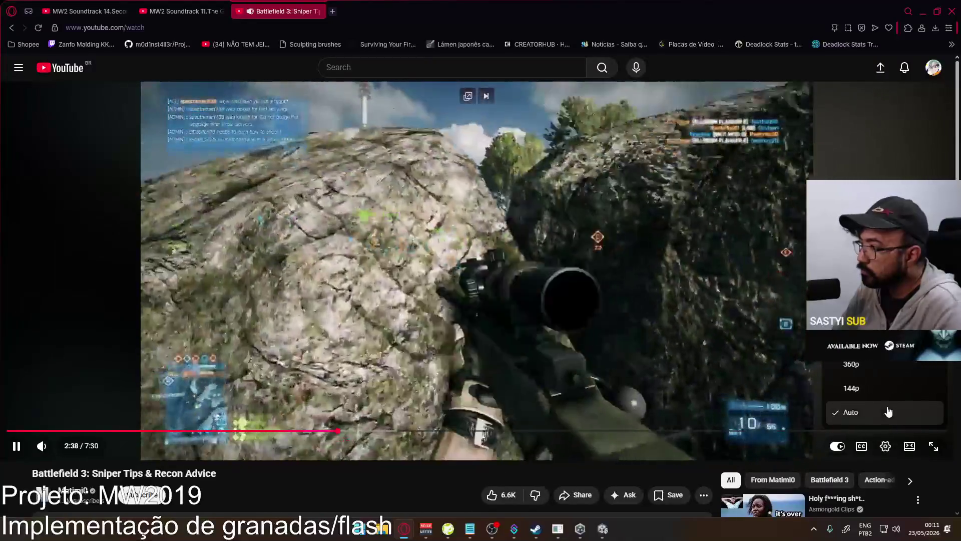
left_click(622, 326)
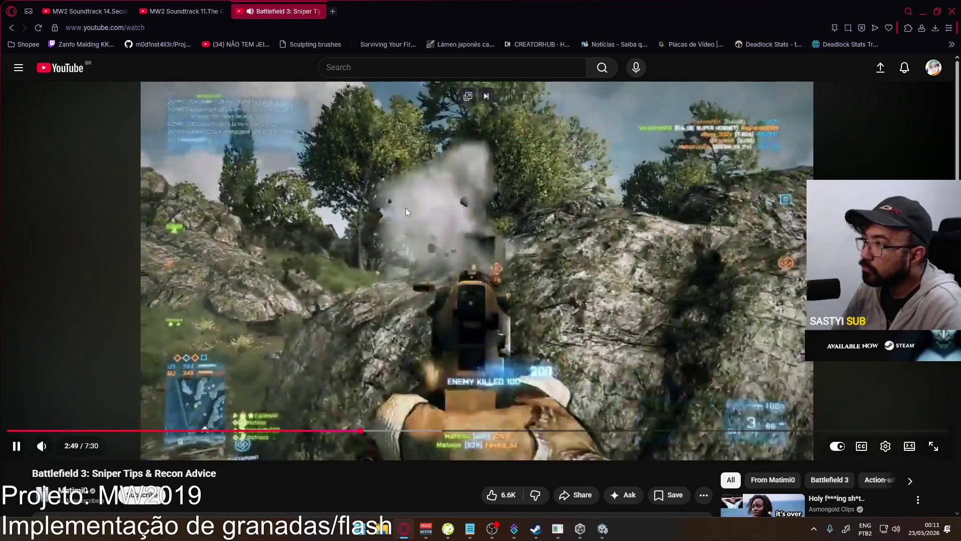
- Pause the video and scrub it forward to 3:26
left_click(561, 249)
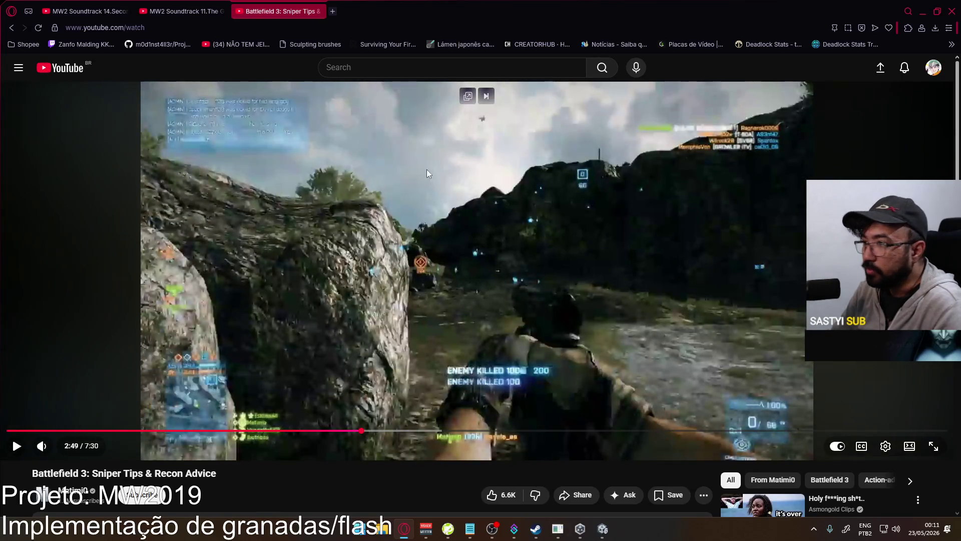
scroll(564, 347, "down", 3)
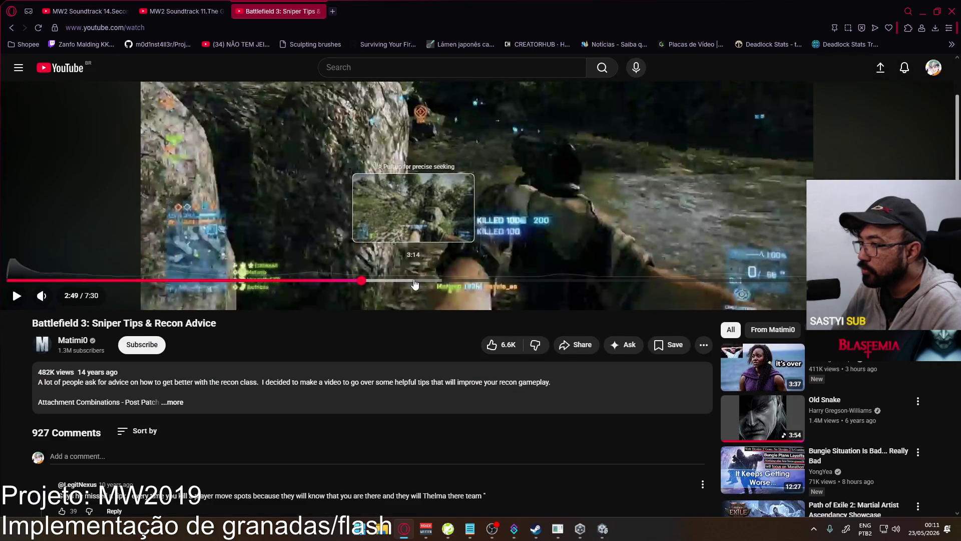
left_click(414, 280)
left_click_drag(415, 281, 438, 284)
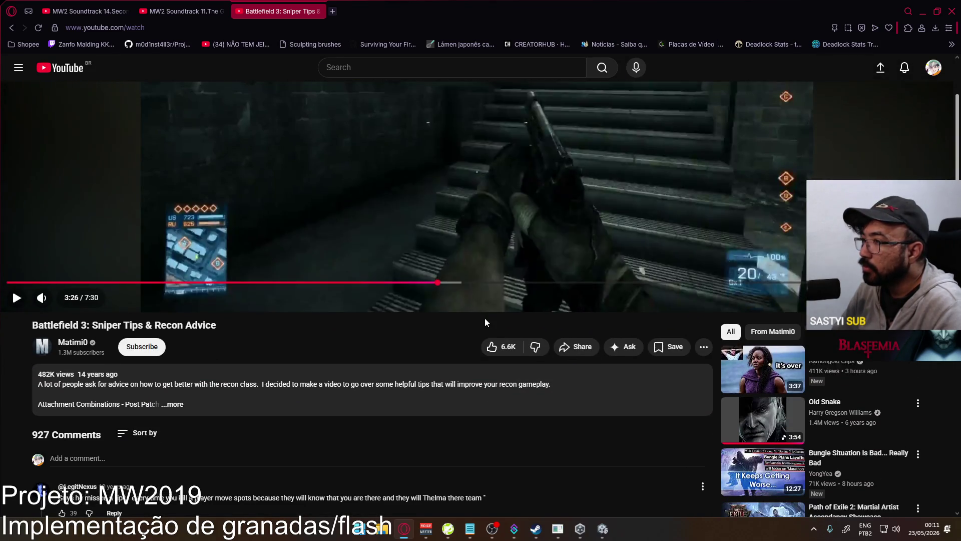
scroll(485, 317, "up", 3)
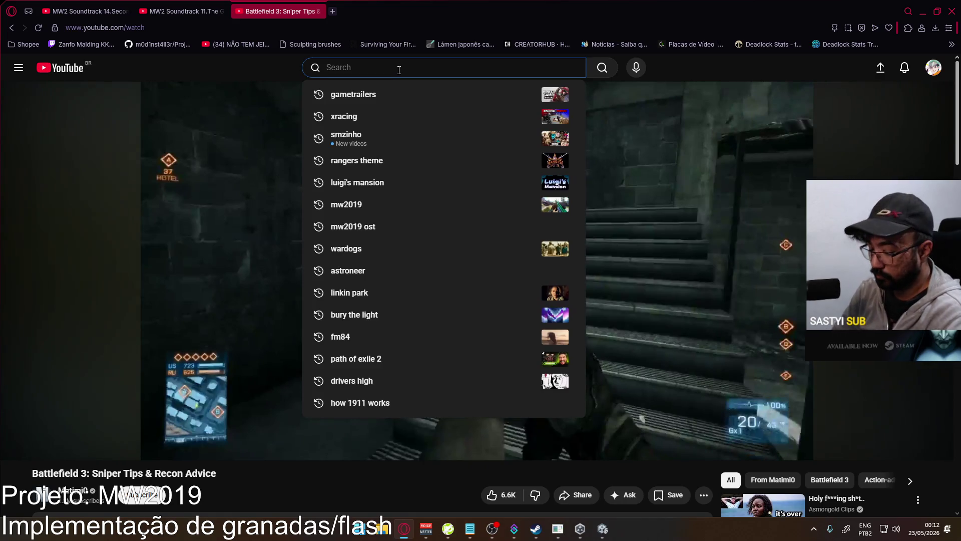
type("bf4 sniper m")
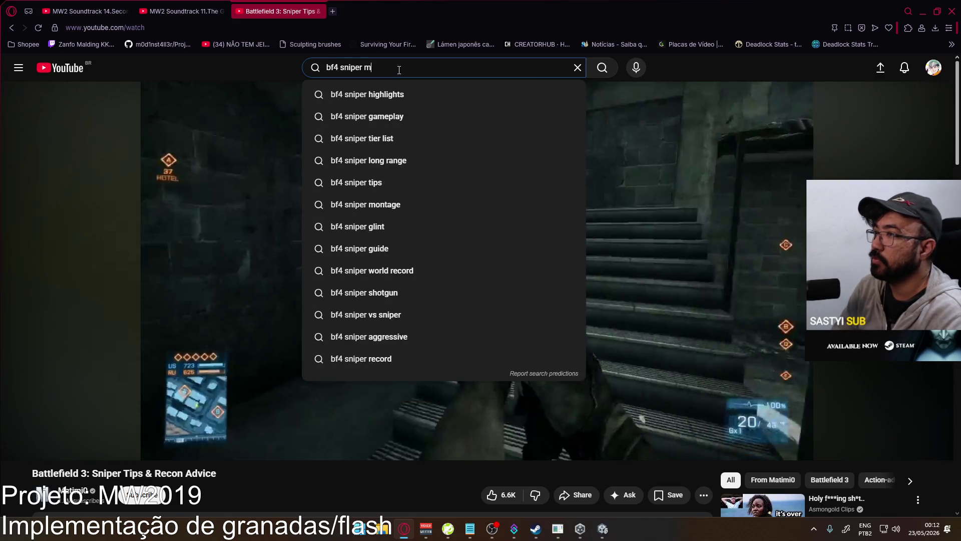
- Search for 'bf4 sniper montage' and open the 3000 HOURS BF4 sniping video
type("ontage")
key("Return")
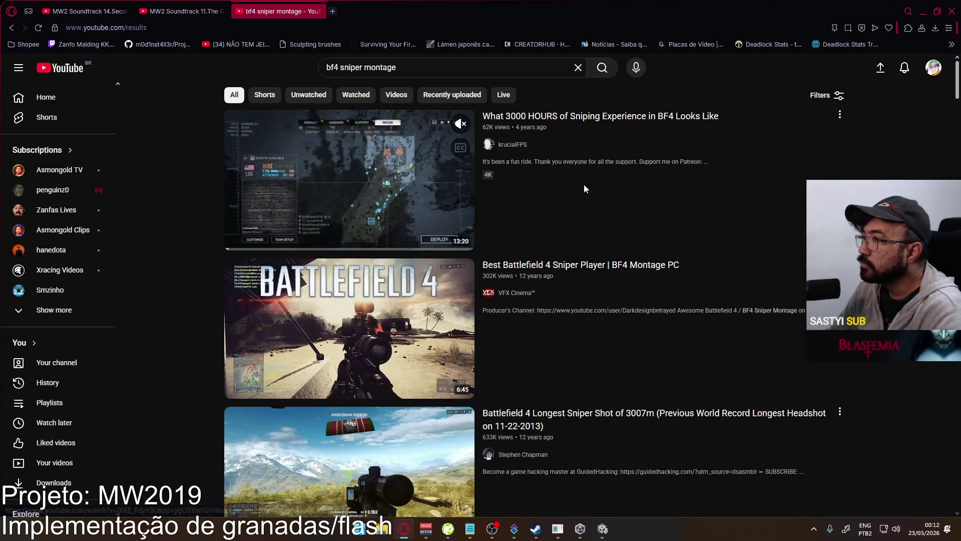
left_click(426, 179)
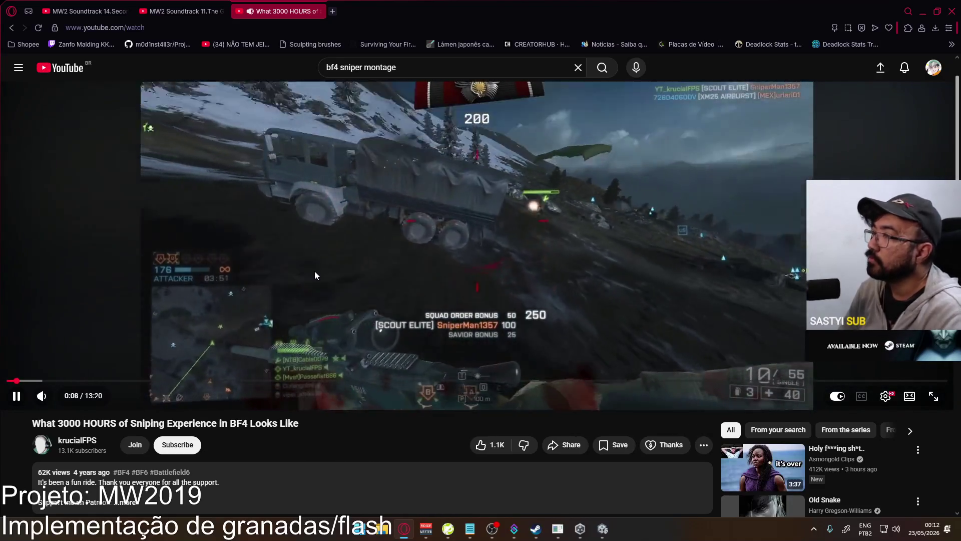
- Watch the BF4 sniping video, rewinding and pausing it, leaving it paused at 0:22
key("Left")
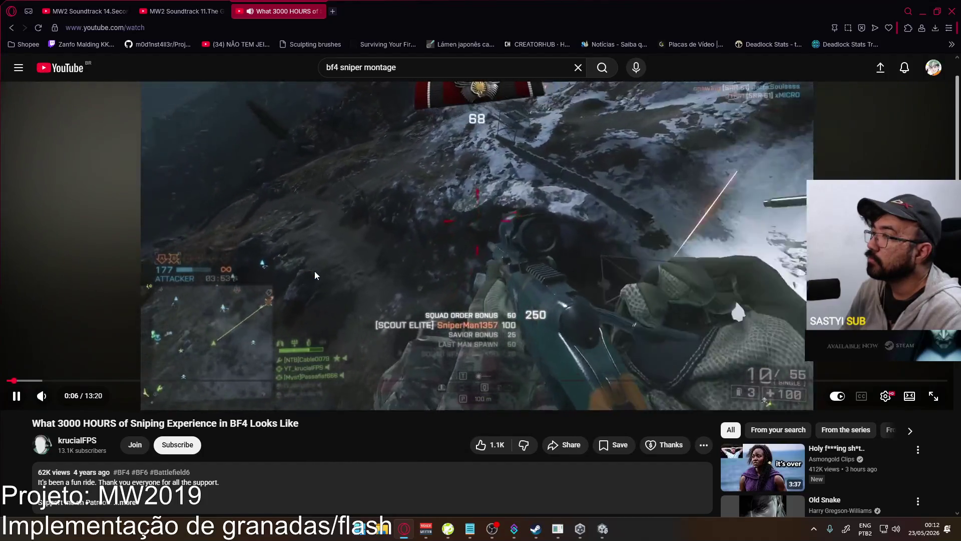
scroll(353, 233, "up", 2)
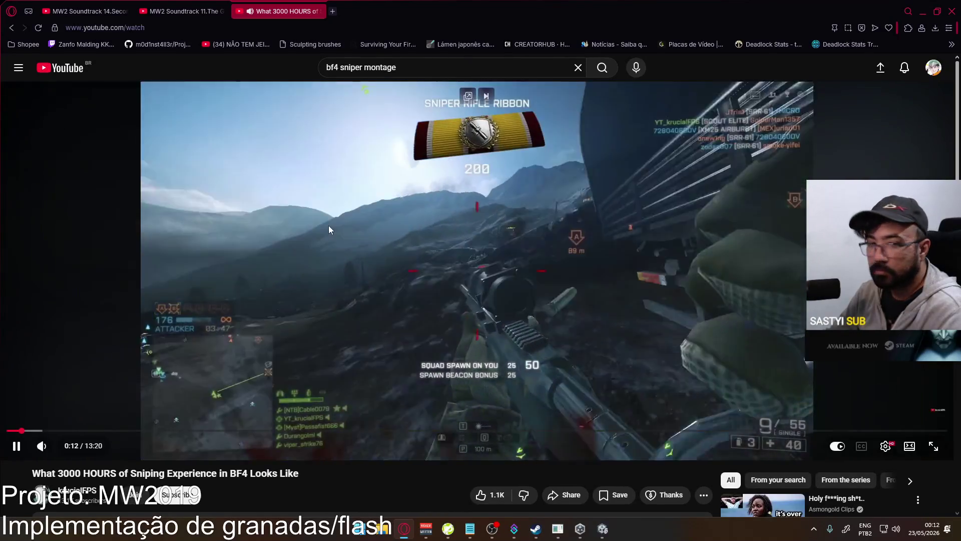
left_click(257, 216)
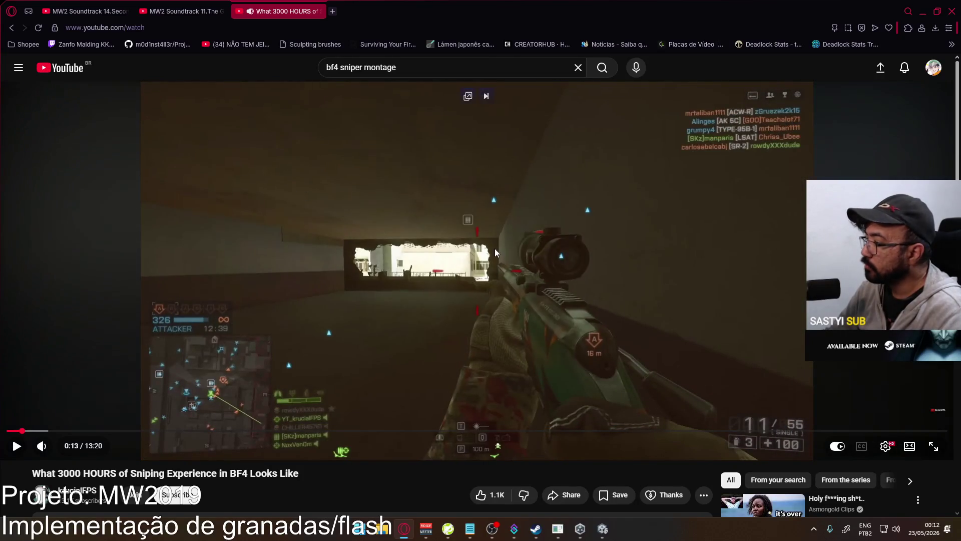
left_click(480, 125)
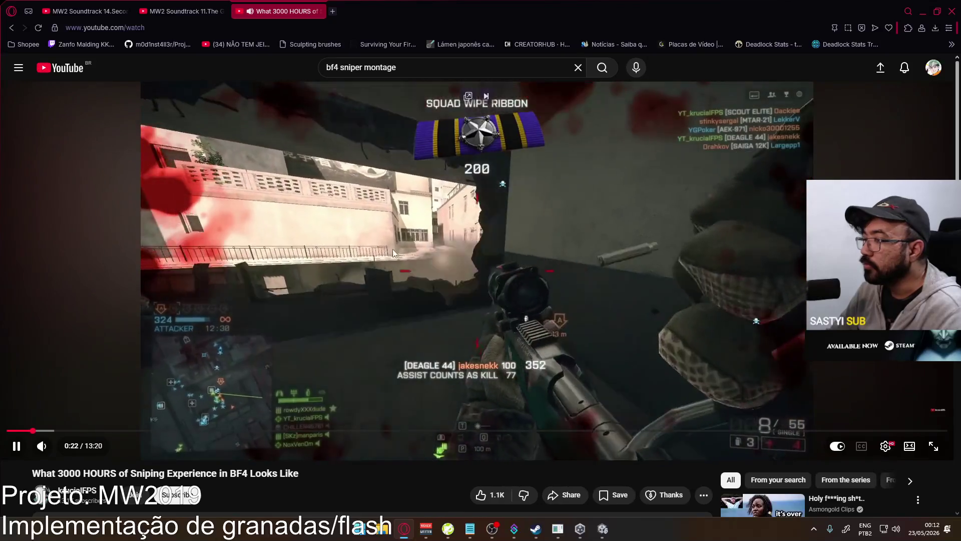
left_click(233, 343)
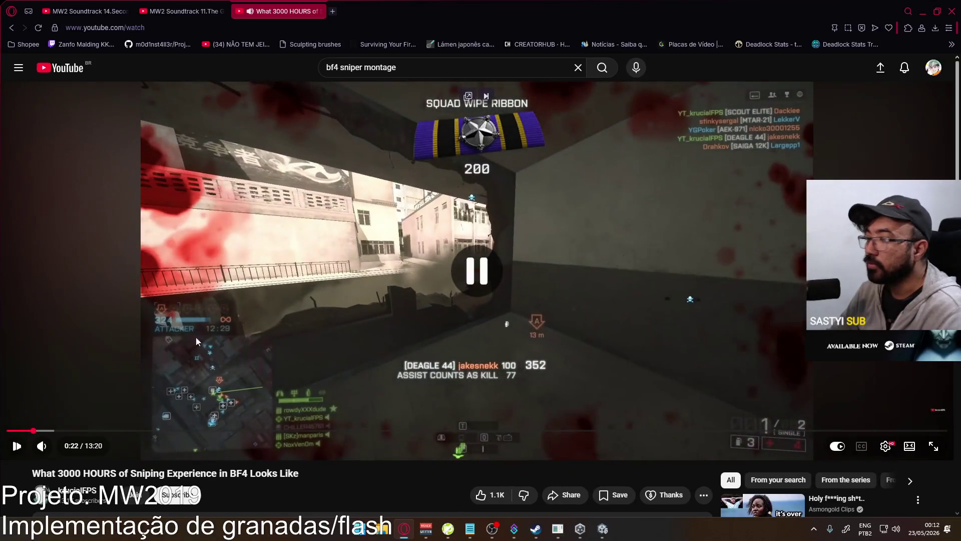
left_click(814, 530)
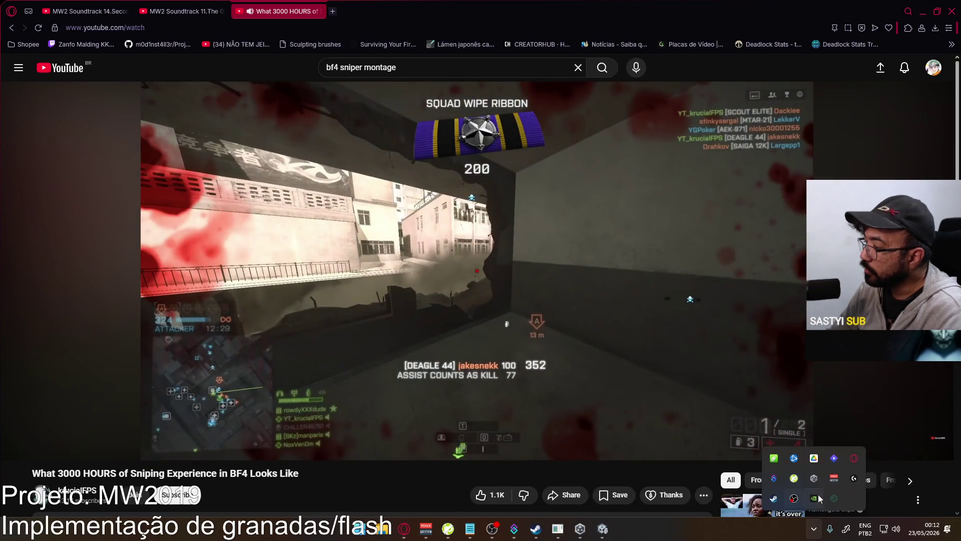
left_click(11, 175)
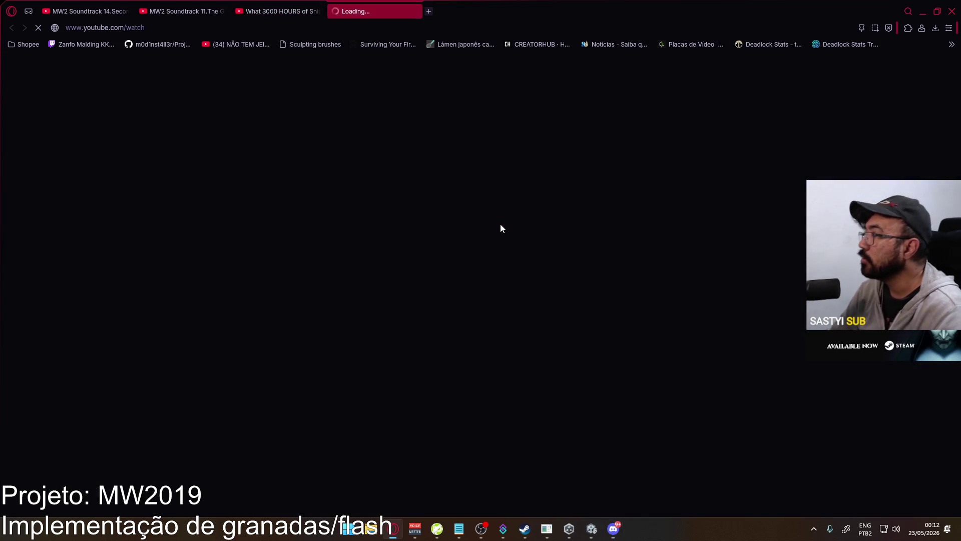
- Switch to the Battlefield 4 3007m sniper shot tab and dismiss the Opera menu
key("alt")
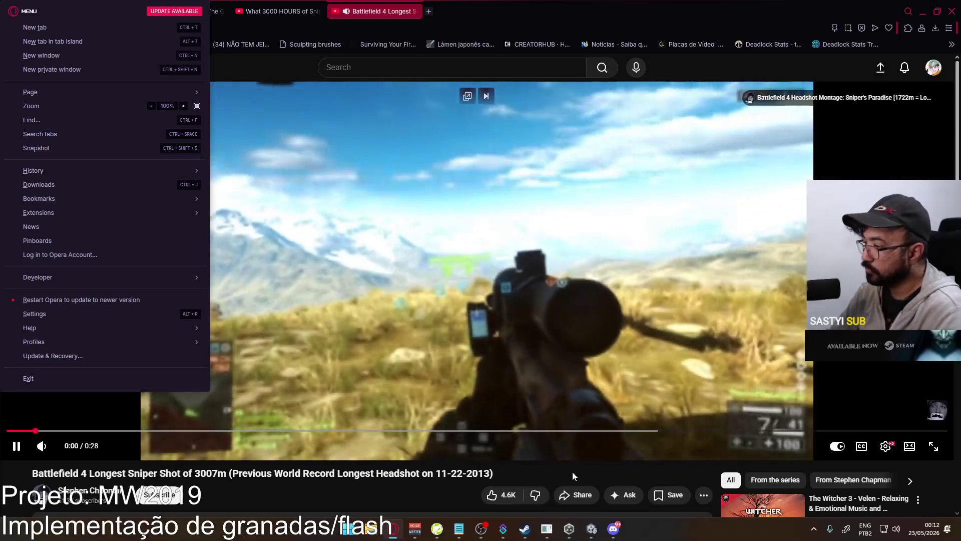
key("Escape")
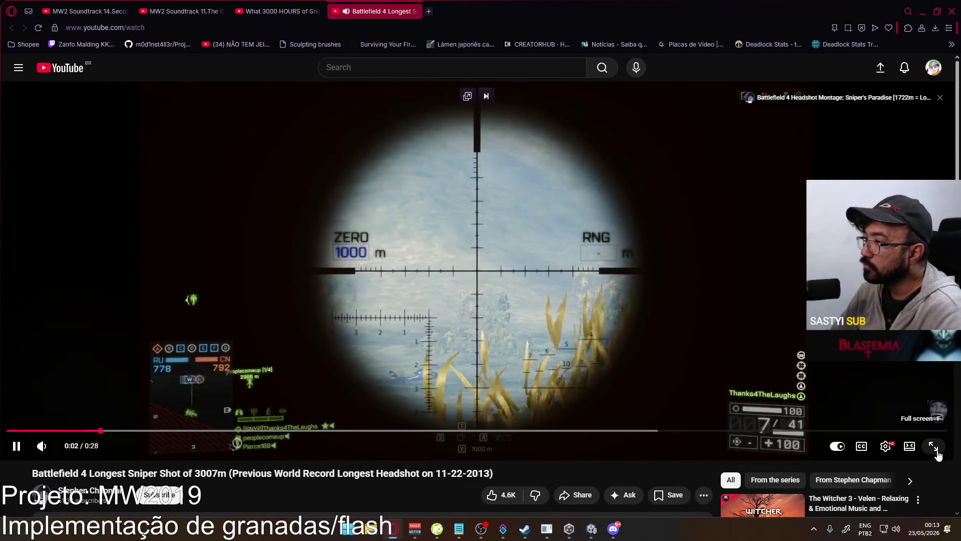